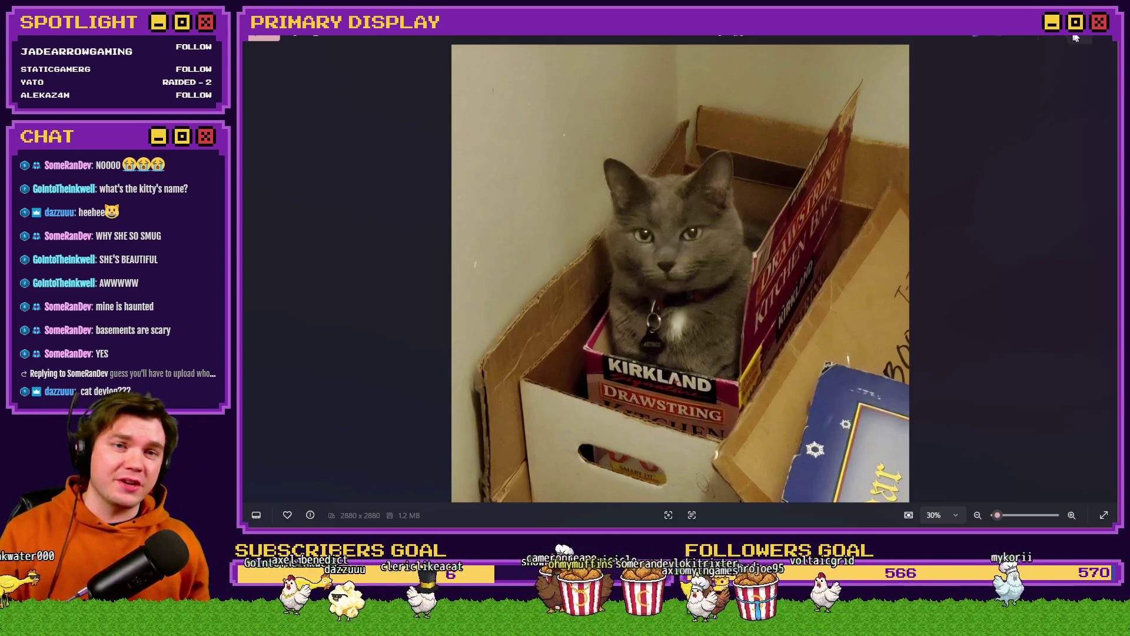
# Close the cat photo in Windows Photos to bring back the pixel-art stone ring
pyautogui.click(1099, 39)
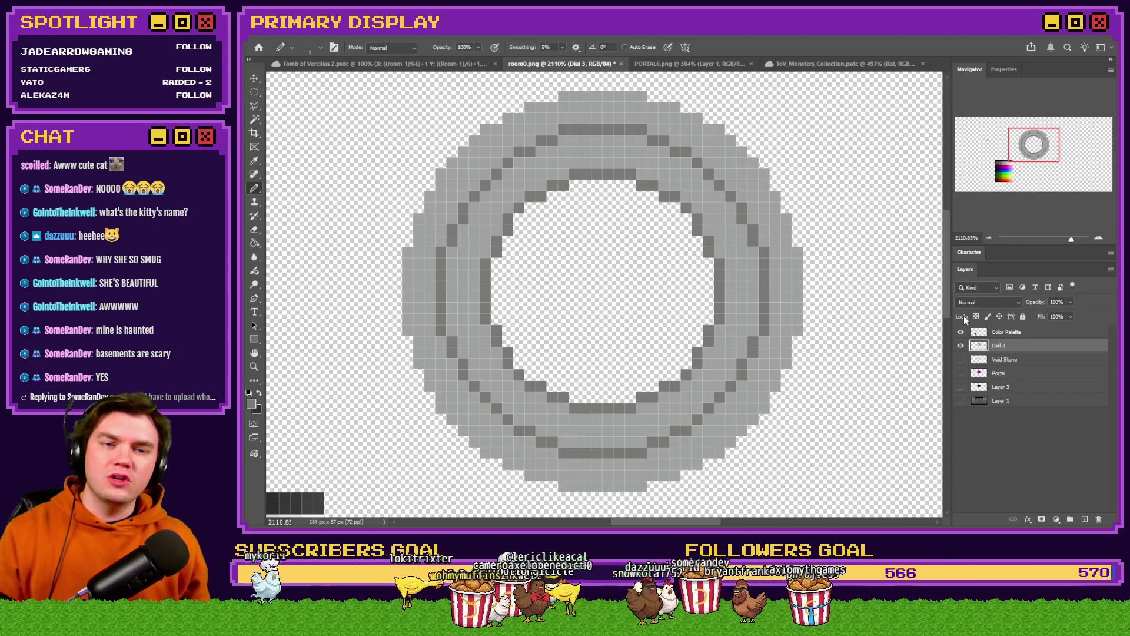
# Cut the circled inner band of the ring onto a new layer named Dial 2
pyautogui.rightClick(254, 91)
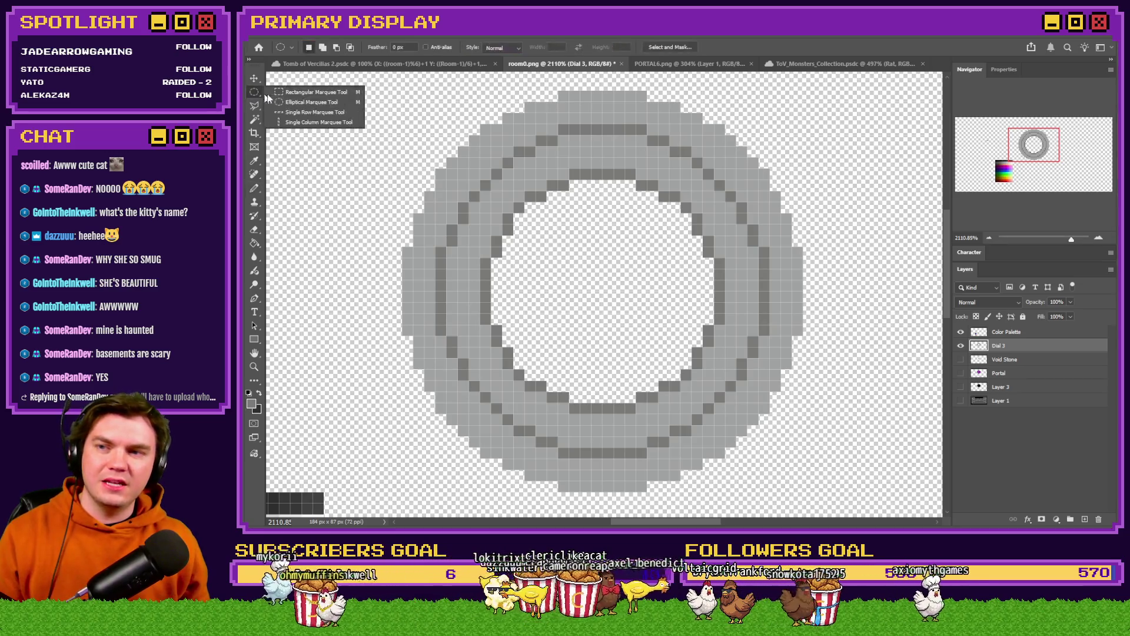
pyautogui.click(312, 98)
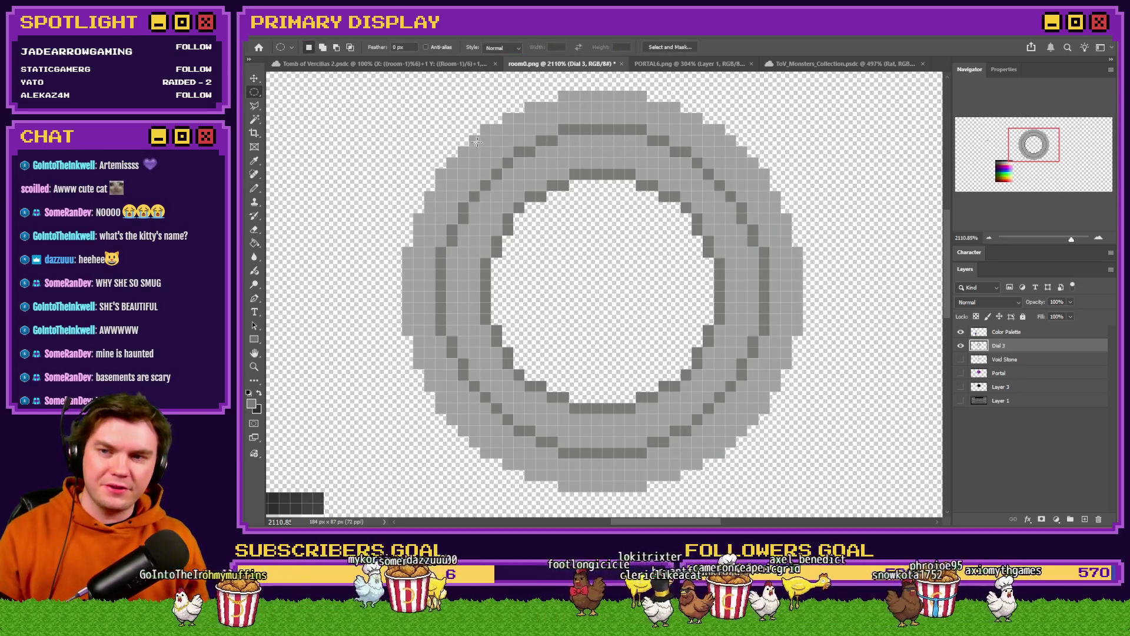
pyautogui.moveTo(462, 139)
pyautogui.mouseDown()
pyautogui.moveTo(669, 290)
pyautogui.moveTo(691, 369)
pyautogui.mouseUp()
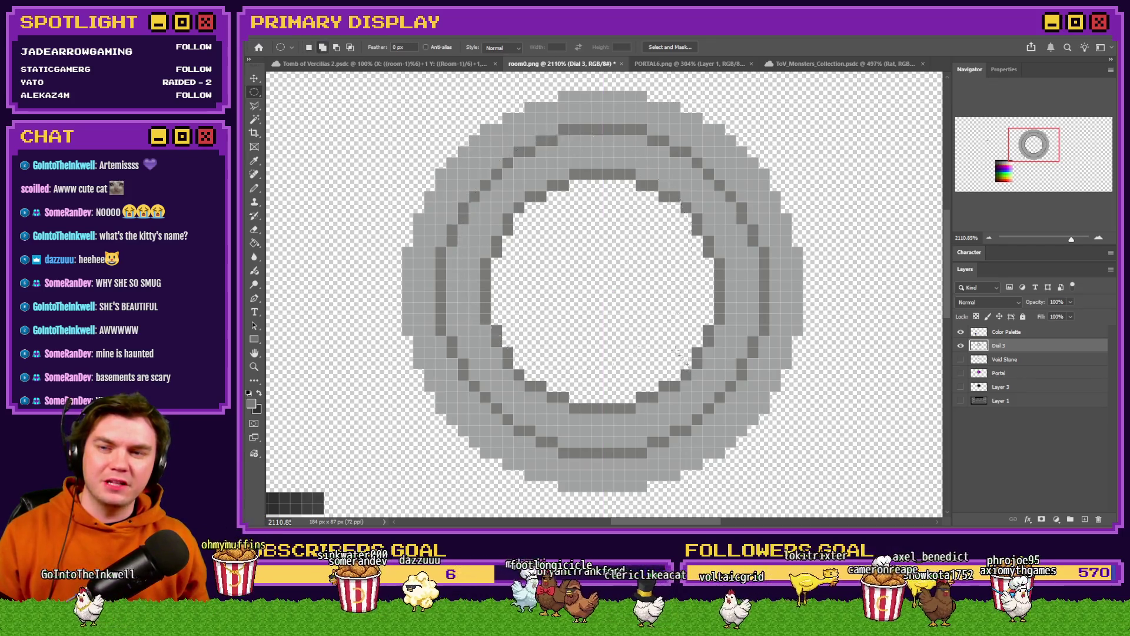
pyautogui.moveTo(463, 141)
pyautogui.mouseDown()
pyautogui.moveTo(631, 316)
pyautogui.moveTo(695, 345)
pyautogui.moveTo(795, 446)
pyautogui.mouseUp()
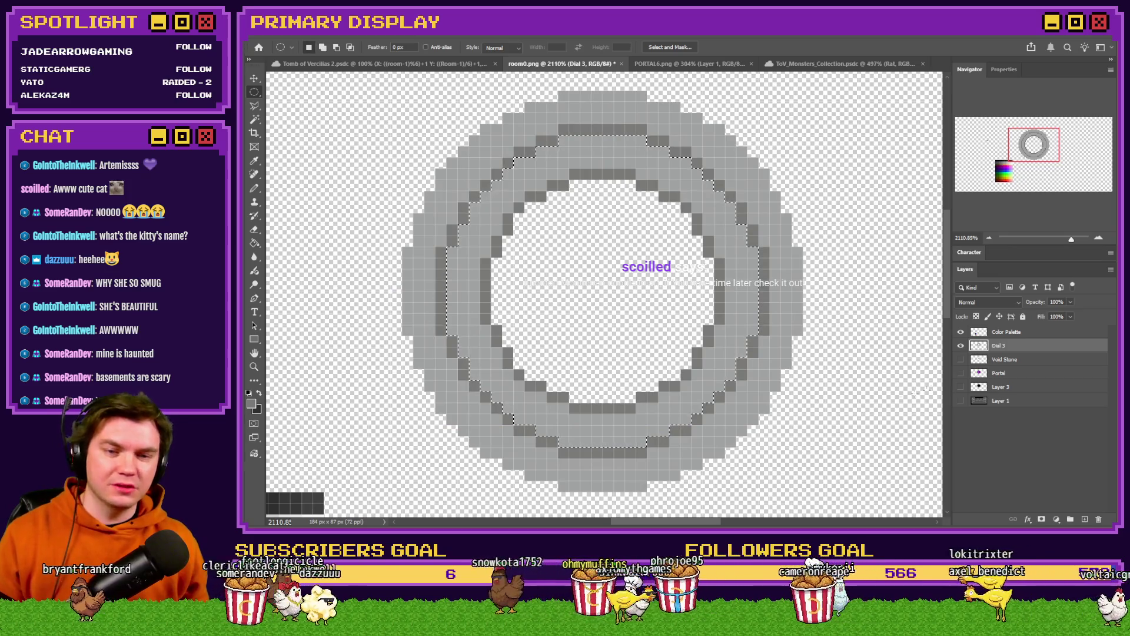
pyautogui.press('Delete')
pyautogui.hotkey('ctrl', 'v')
pyautogui.doubleClick(1010, 345)
pyautogui.write('ial 2')
pyautogui.press('Return')
# Toggle Dial 2 and Dial 3 visibility to compare the inner band with the ring
pyautogui.click(961, 346)
pyautogui.click(961, 346)
pyautogui.click(961, 359)
pyautogui.click(960, 359)
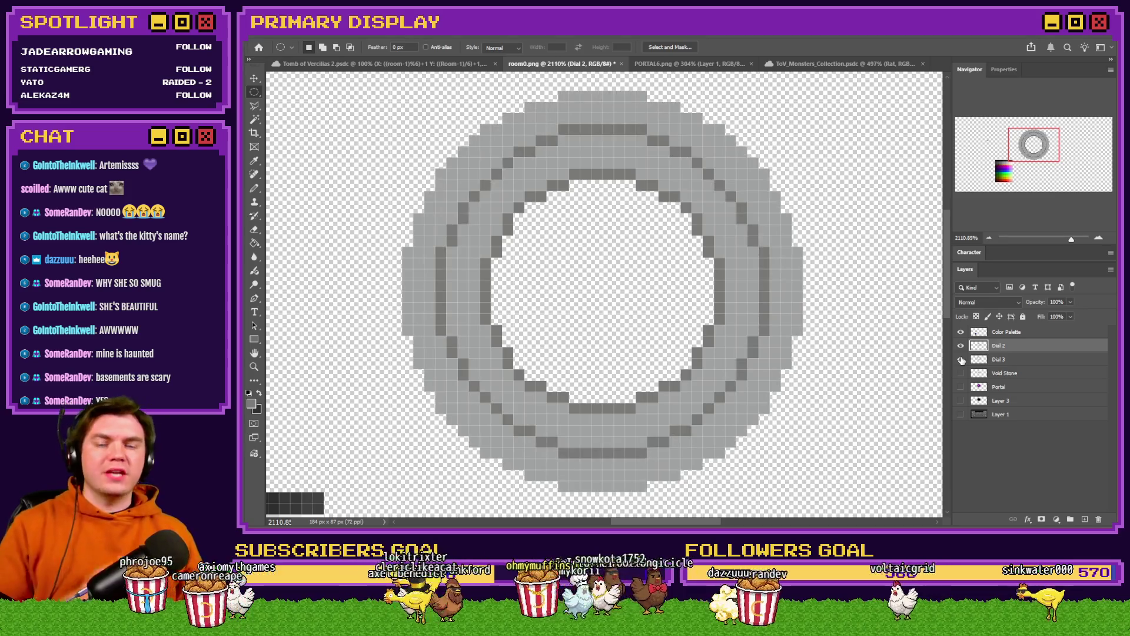
pyautogui.click(961, 347)
pyautogui.click(961, 347)
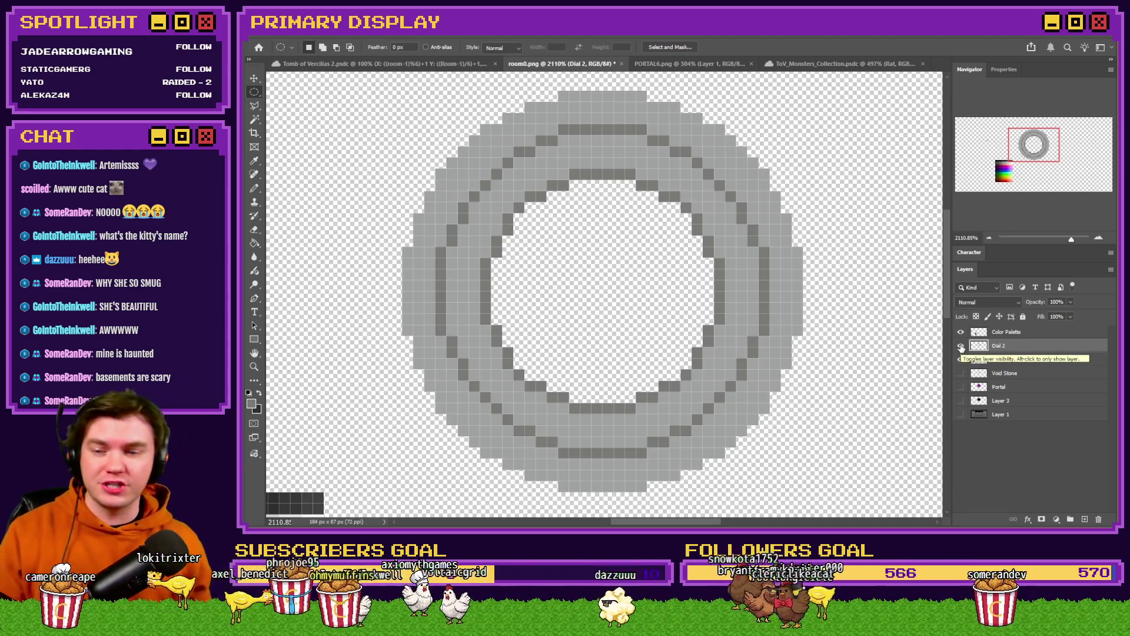
pyautogui.click(961, 346)
pyautogui.click(961, 348)
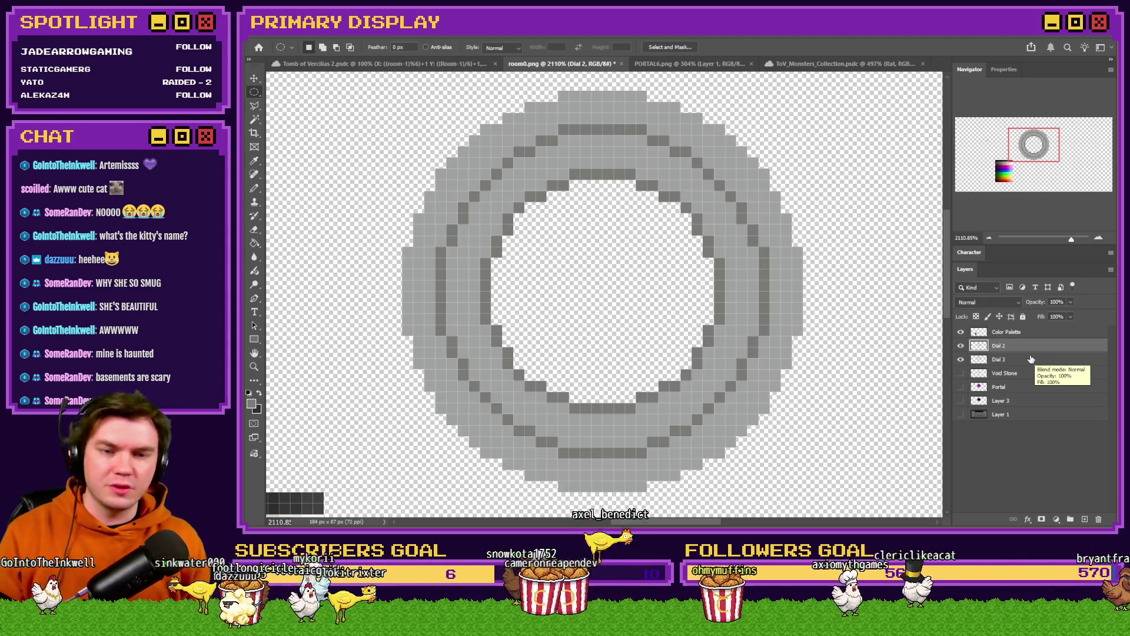
# Switch to the Pencil and pick a light grey from the colour palette
pyautogui.press('b')
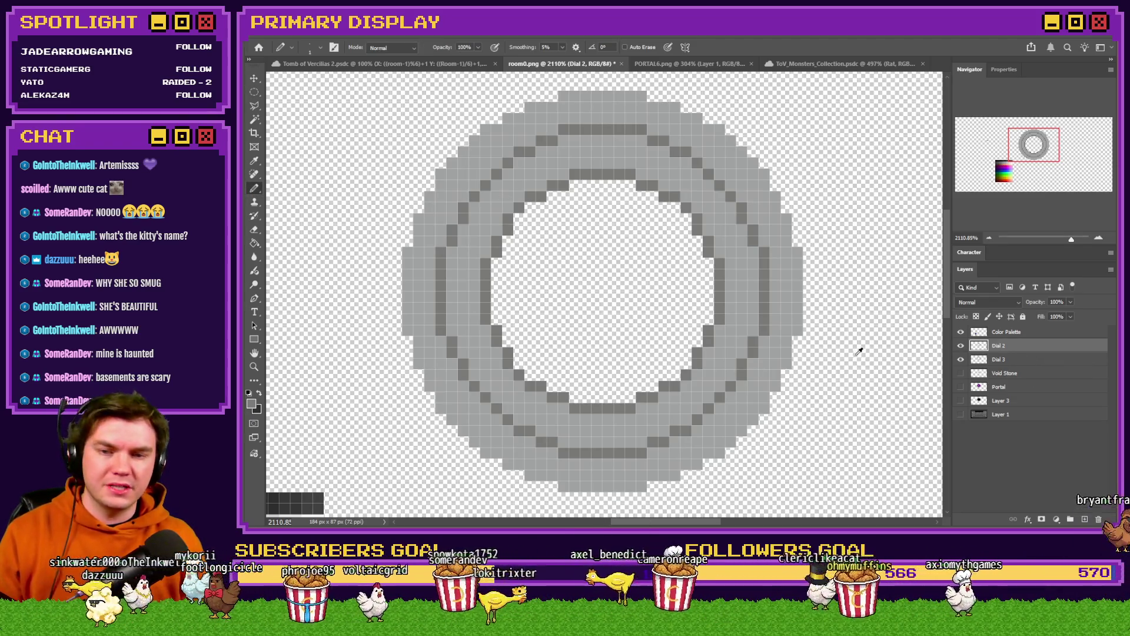
pyautogui.scroll(-5, 860, 351)
pyautogui.scroll(3, 695, 318)
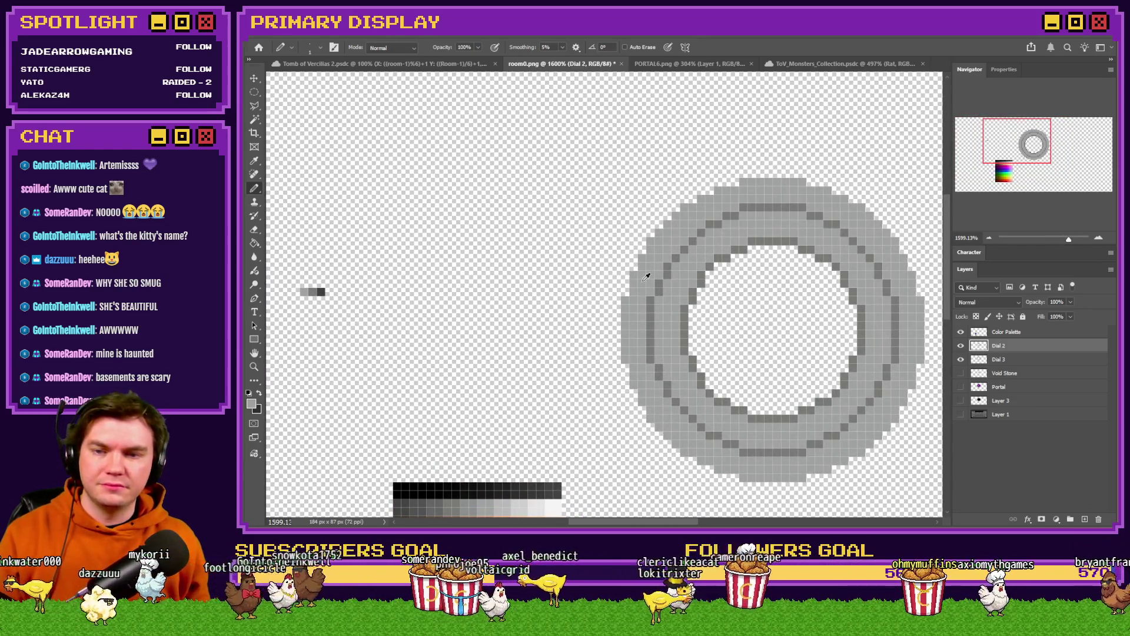
pyautogui.keyDown('alt'); pyautogui.click(315, 292); pyautogui.keyUp('alt')
pyautogui.scroll(-3, 392, 312)
pyautogui.moveTo(465, 442); pyautogui.dragTo(504, 438)
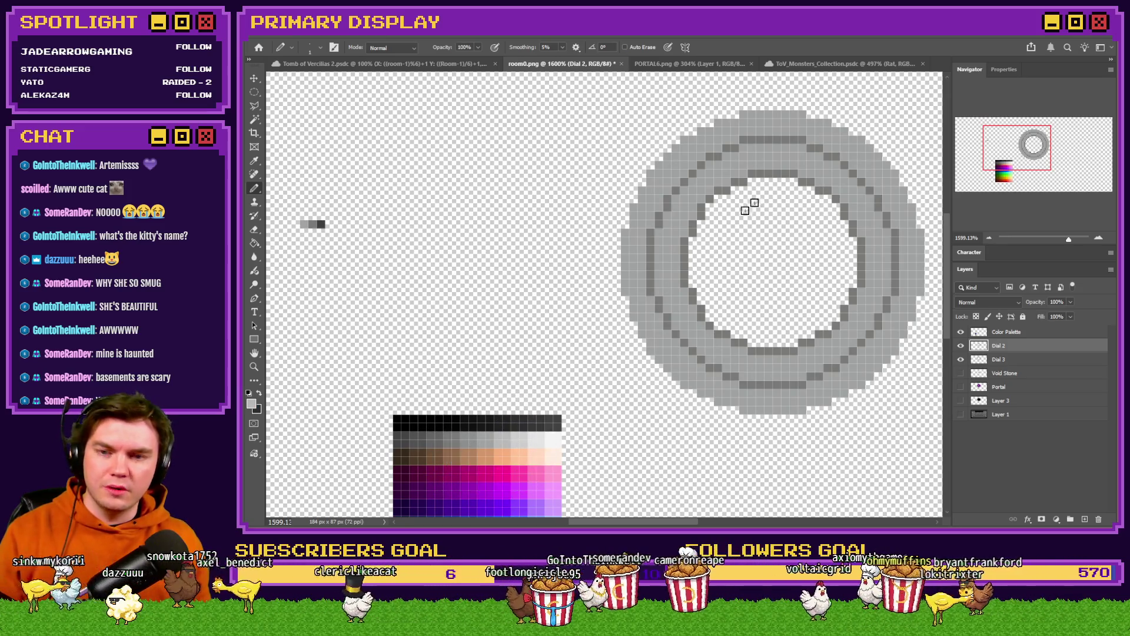
pyautogui.scroll(-2, 889, 219)
pyautogui.scroll(3, 889, 218)
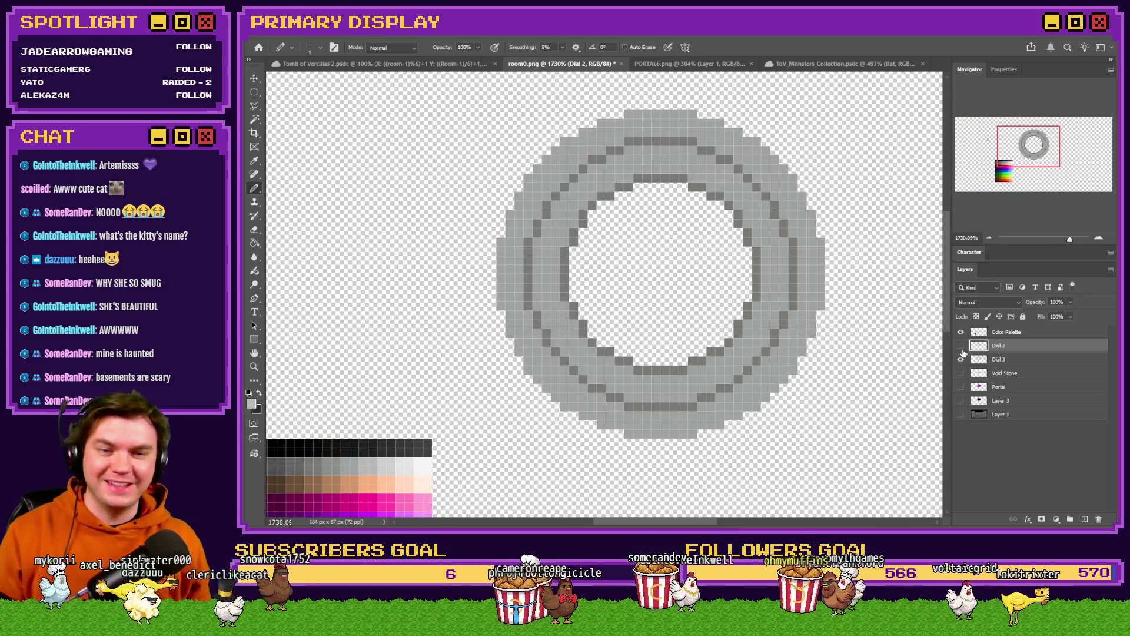
# Hide Dial 2 and pencil lighter grey along Dial 3's top, upper-right and left outer edges
pyautogui.click(961, 359)
pyautogui.click(999, 359)
pyautogui.scroll(1, 769, 197)
pyautogui.scroll(2, 581, 139)
pyautogui.moveTo(587, 136); pyautogui.dragTo(716, 144)
pyautogui.moveTo(760, 175)
pyautogui.mouseDown()
pyautogui.moveTo(825, 228)
pyautogui.moveTo(865, 306)
pyautogui.moveTo(862, 348)
pyautogui.moveTo(840, 330)
pyautogui.moveTo(800, 400)
pyautogui.moveTo(714, 454)
pyautogui.moveTo(611, 467)
pyautogui.moveTo(545, 454)
pyautogui.moveTo(487, 424)
pyautogui.moveTo(449, 384)
pyautogui.moveTo(409, 301)
pyautogui.moveTo(396, 224)
pyautogui.moveTo(404, 187)
pyautogui.mouseUp()
pyautogui.scroll(-2, 878, 298)
pyautogui.scroll(-2, 860, 347)
pyautogui.scroll(3, 417, 225)
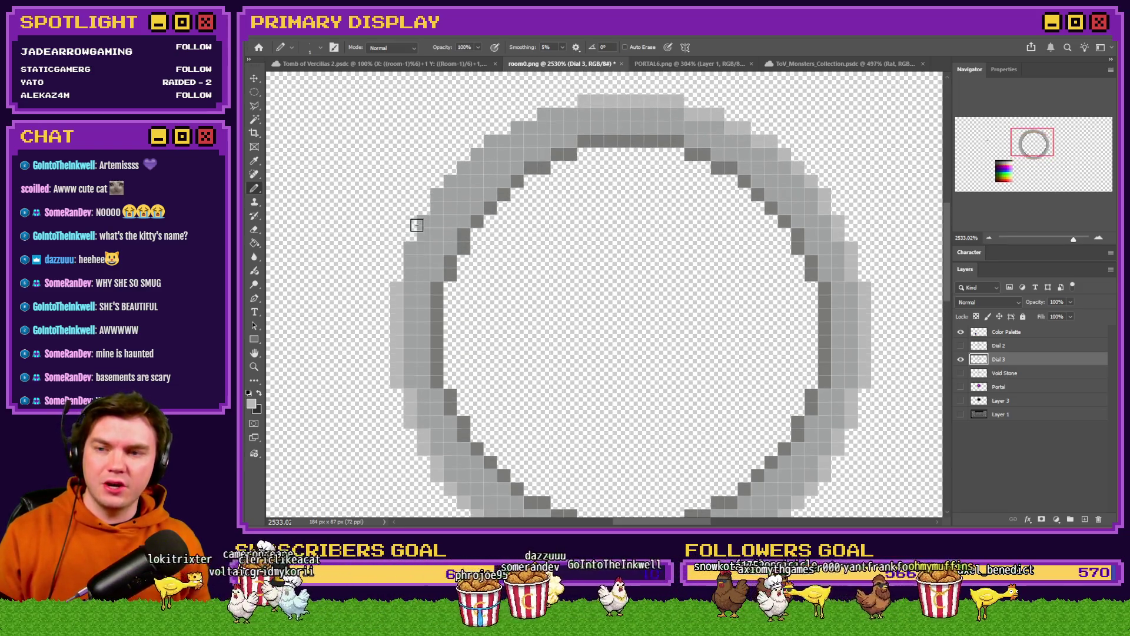
pyautogui.moveTo(411, 271)
pyautogui.mouseDown()
pyautogui.moveTo(434, 192)
pyautogui.moveTo(473, 154)
pyautogui.moveTo(556, 115)
pyautogui.mouseUp()
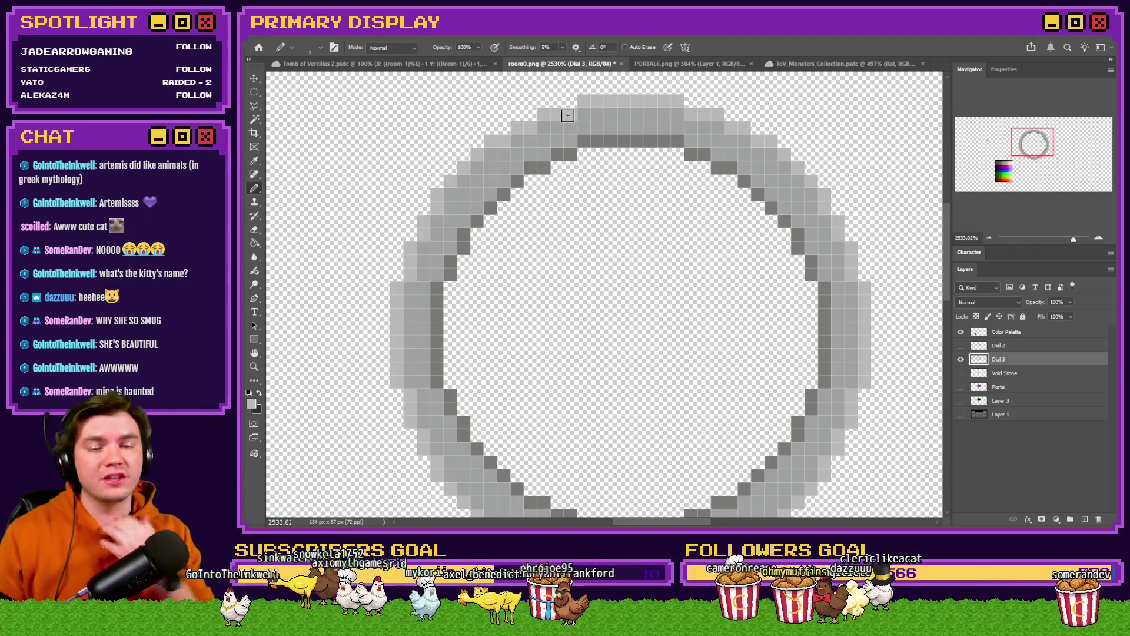
# Show and select Dial 2, then lighten a column on its right edge
pyautogui.click(960, 346)
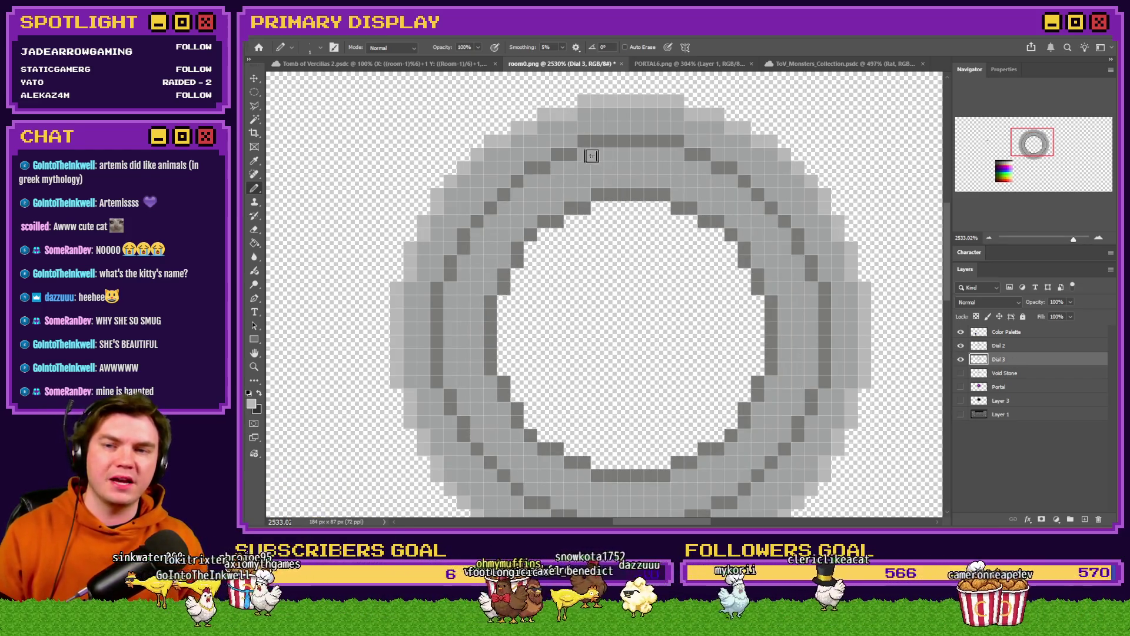
pyautogui.click(976, 350)
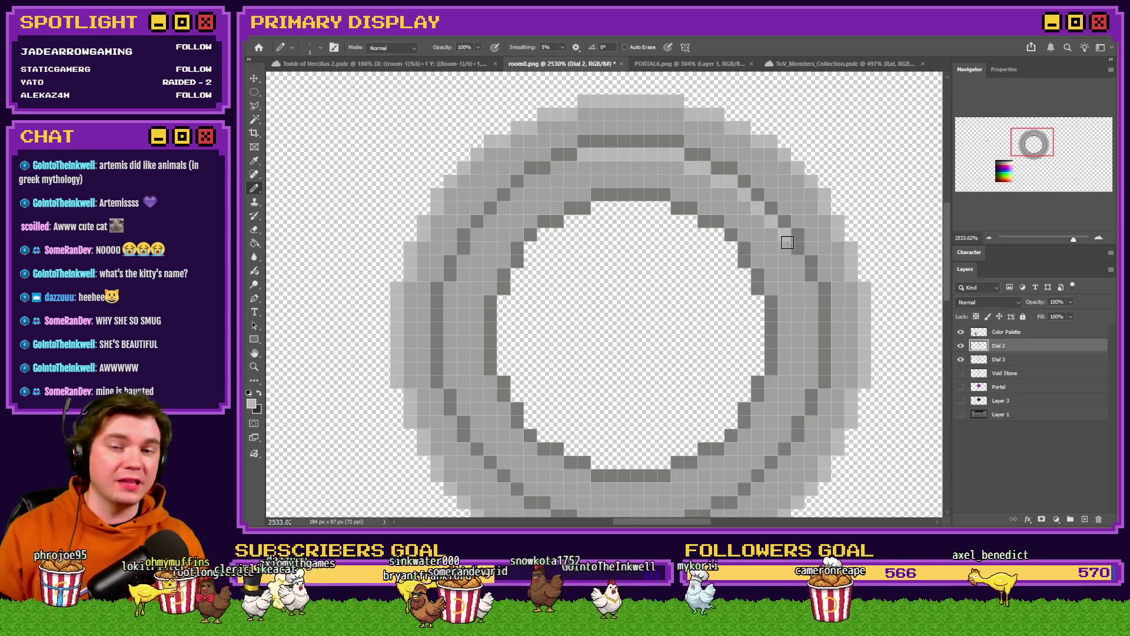
pyautogui.moveTo(814, 292)
pyautogui.mouseDown()
pyautogui.moveTo(803, 356)
pyautogui.moveTo(812, 382)
pyautogui.moveTo(812, 300)
pyautogui.moveTo(811, 380)
pyautogui.mouseUp()
# Undo the last pencil stroke on the inner ring's right edge
pyautogui.hotkey('ctrl', 'z')
pyautogui.scroll(-3, 797, 339)
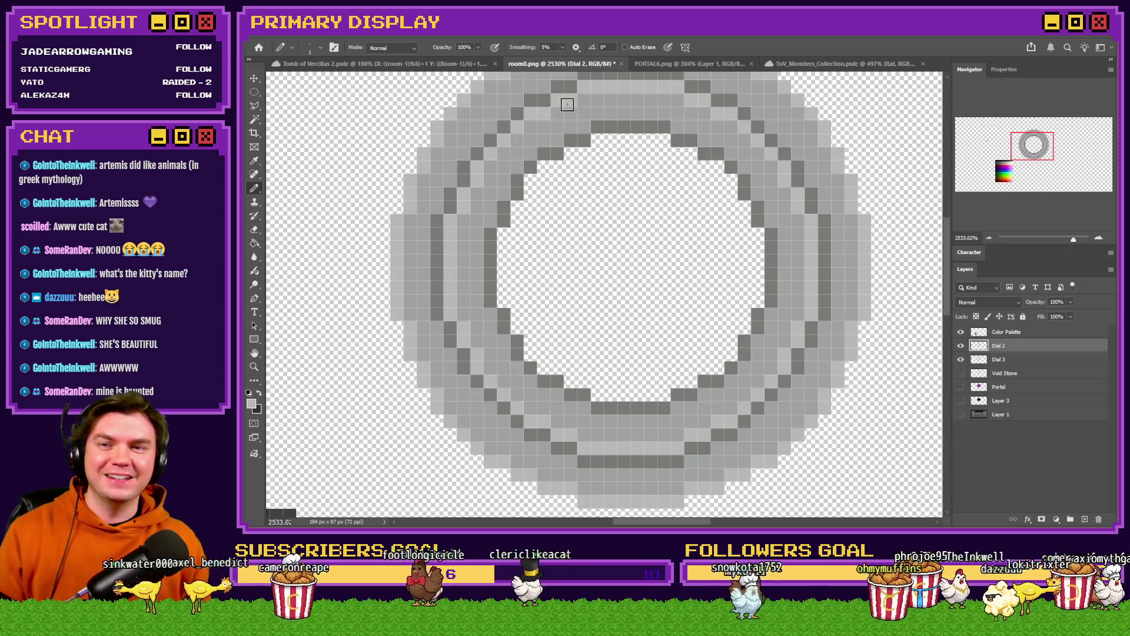
pyautogui.scroll(2, 580, 195)
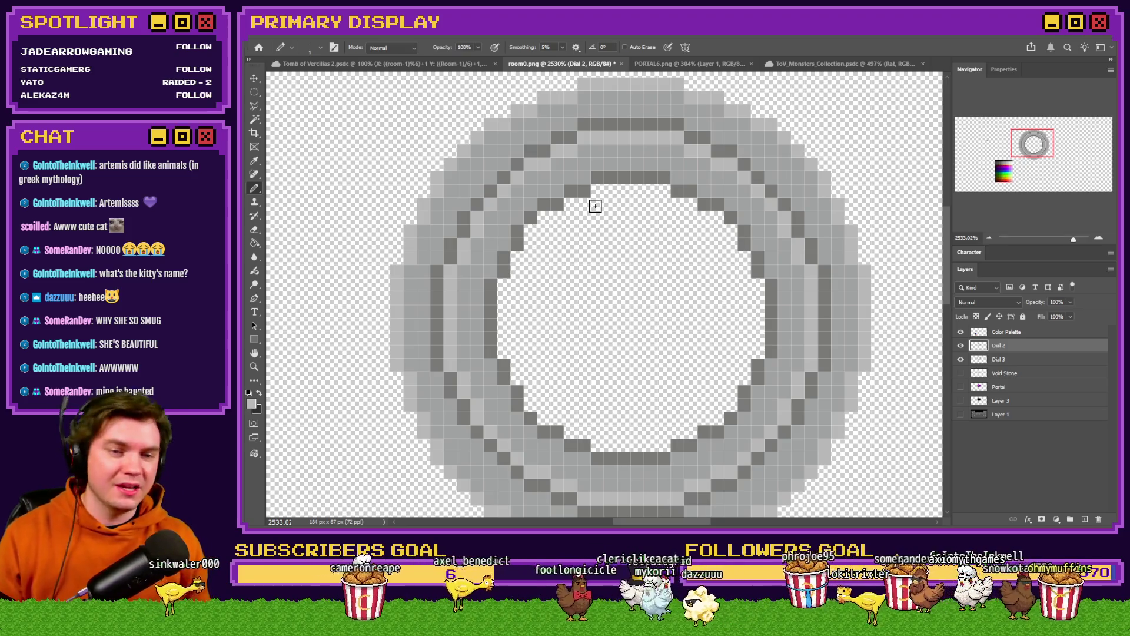
pyautogui.scroll(-3, 595, 205)
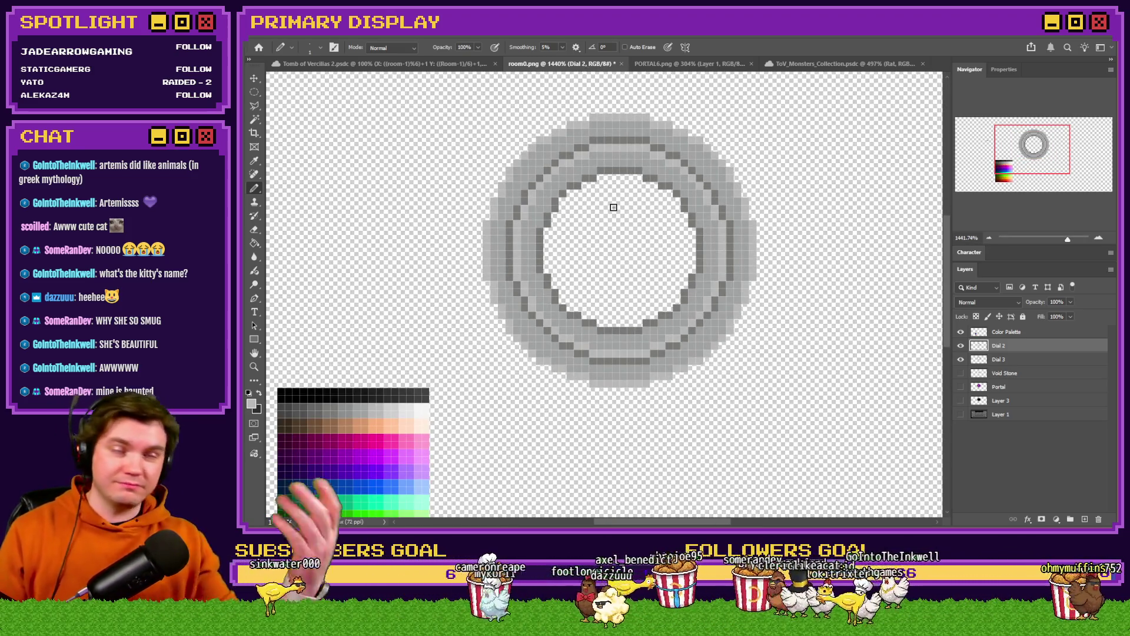
pyautogui.scroll(1, 606, 239)
# Duplicate the Dial 2 layer with Ctrl+J and switch to the Discord window
pyautogui.scroll(2, 614, 255)
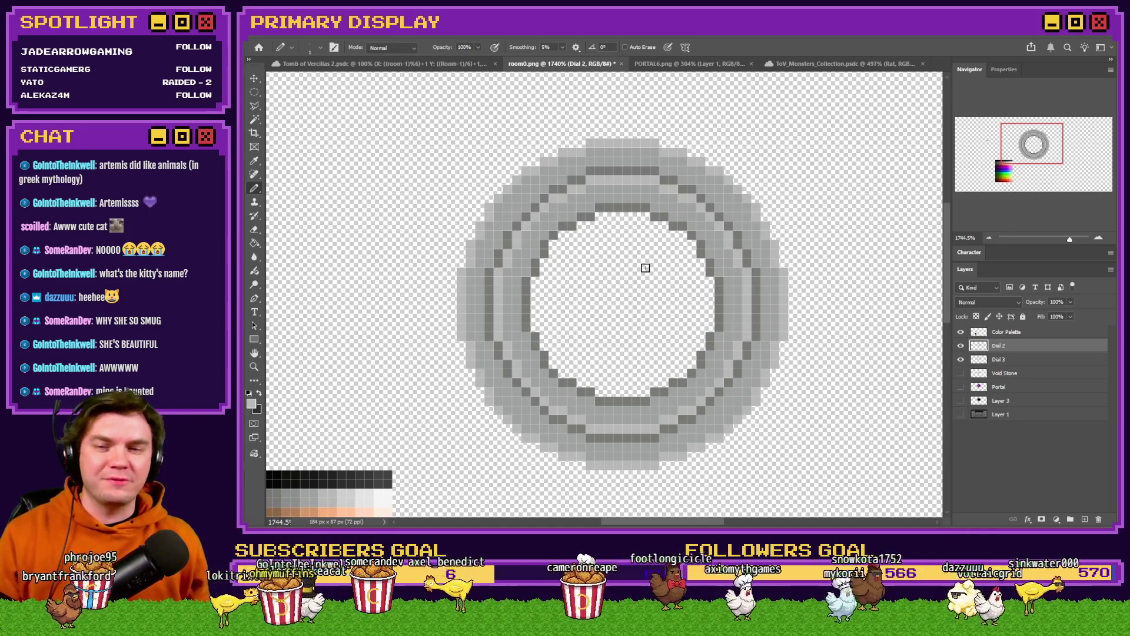
pyautogui.hotkey('ctrl', 'j')
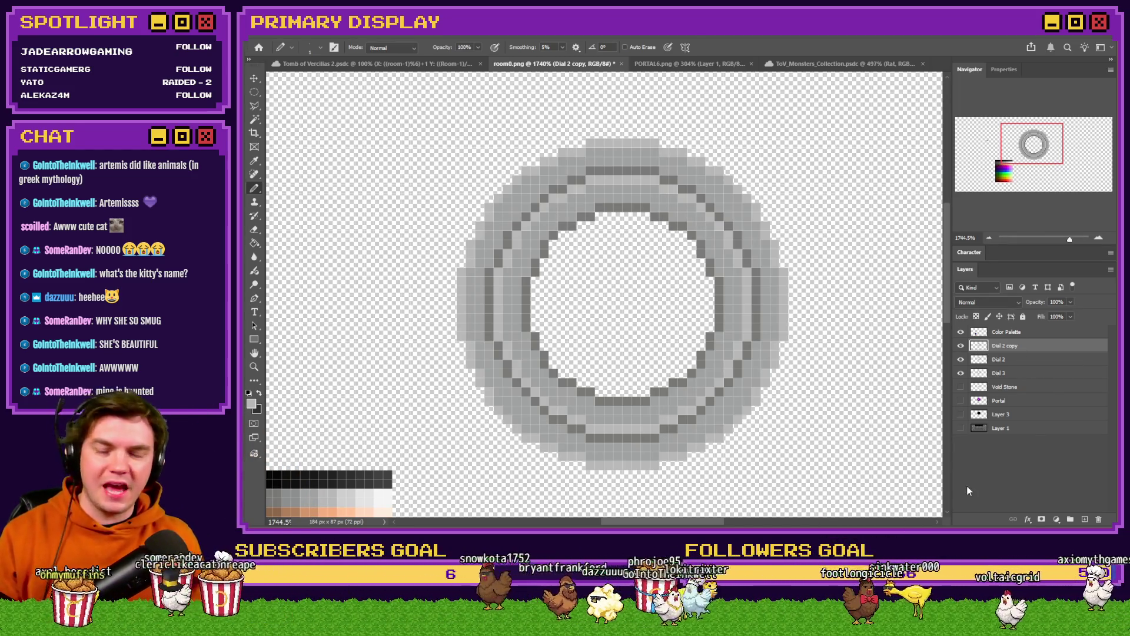
pyautogui.hotkey('alt', 'Tab')
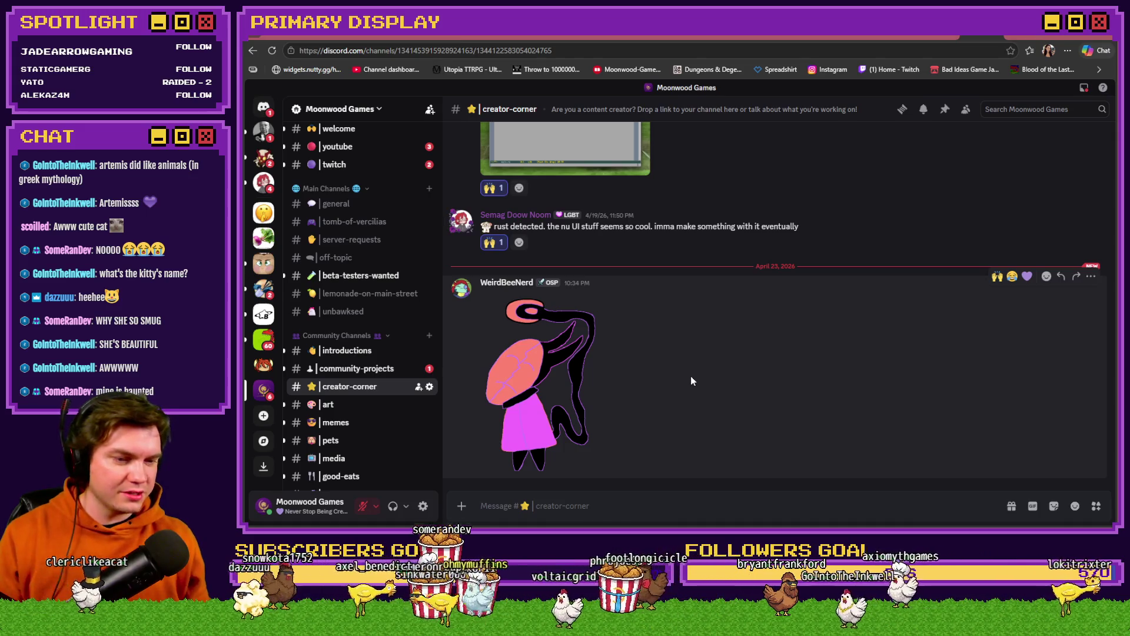
# Go to the art channel and view the posted moonchan doodle at full size, zooming in and out
pyautogui.hotkey('alt', 'Down')
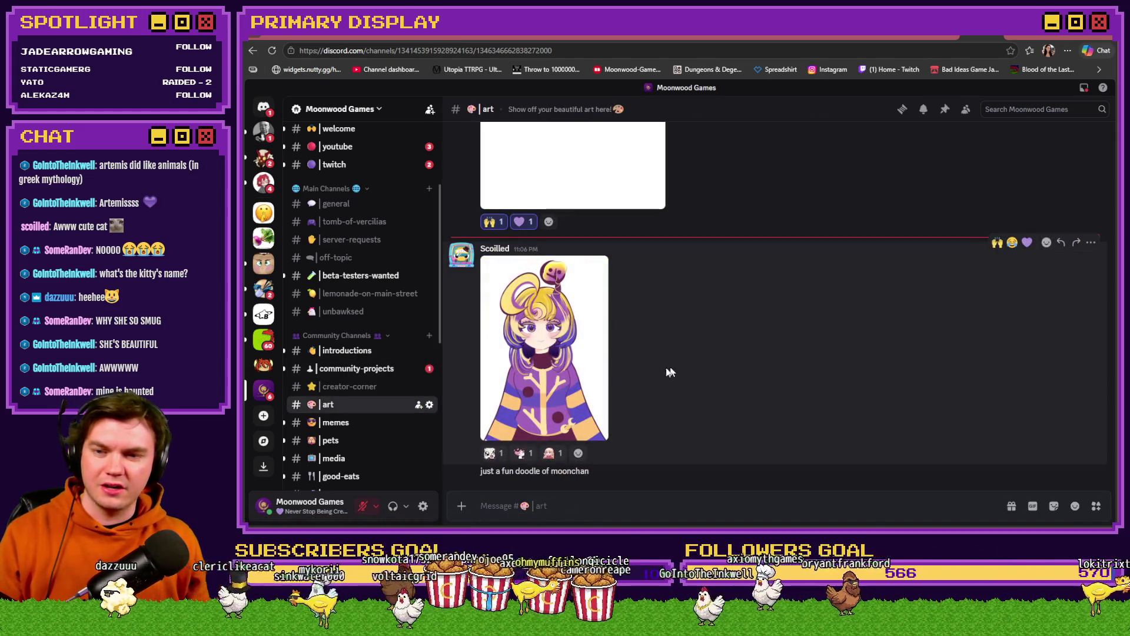
pyautogui.click(576, 360)
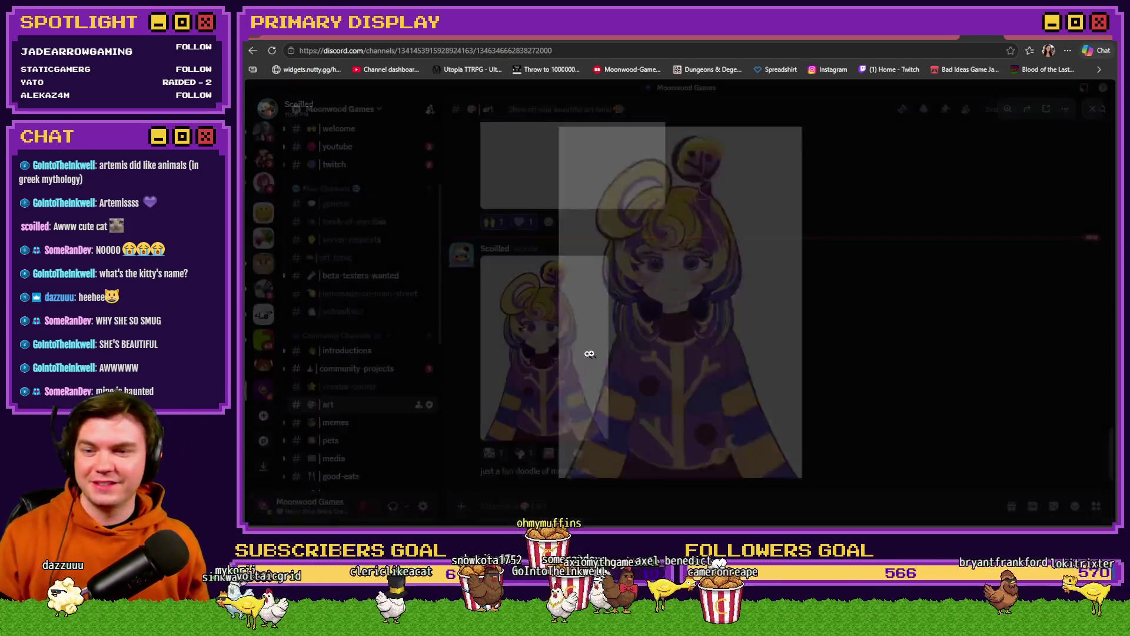
pyautogui.click(787, 326)
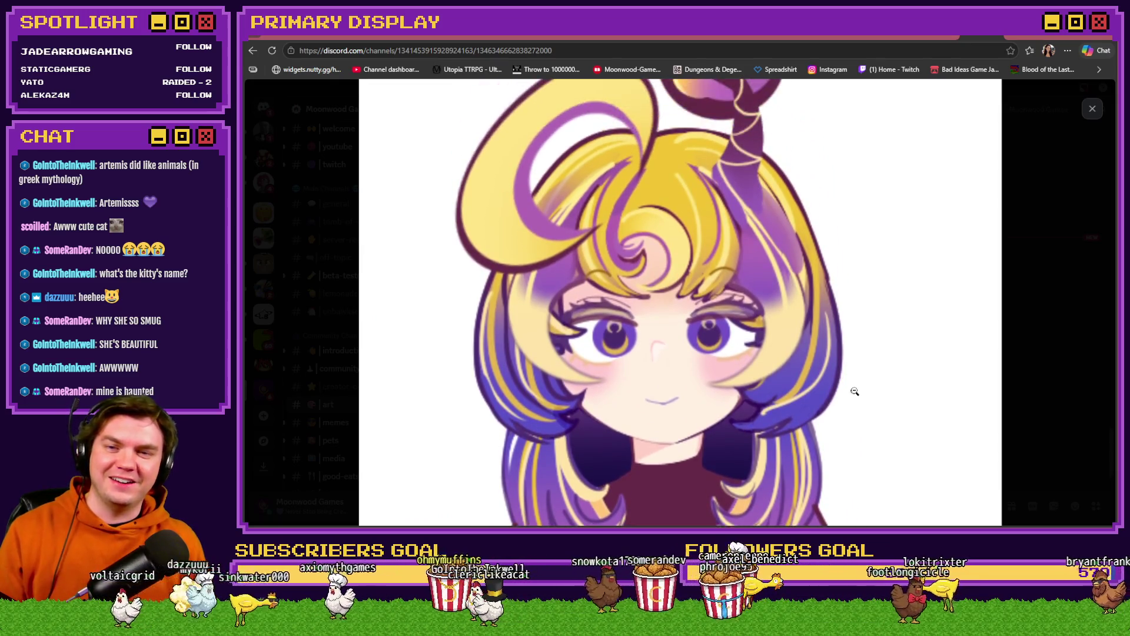
pyautogui.click(869, 368)
pyautogui.click(842, 356)
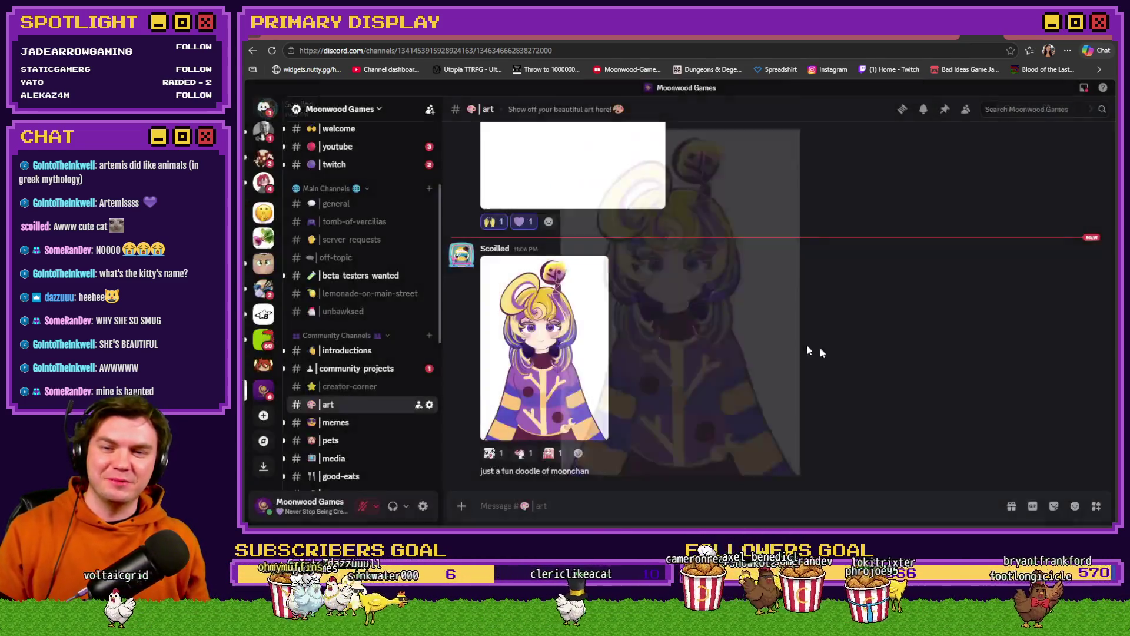
pyautogui.click(579, 337)
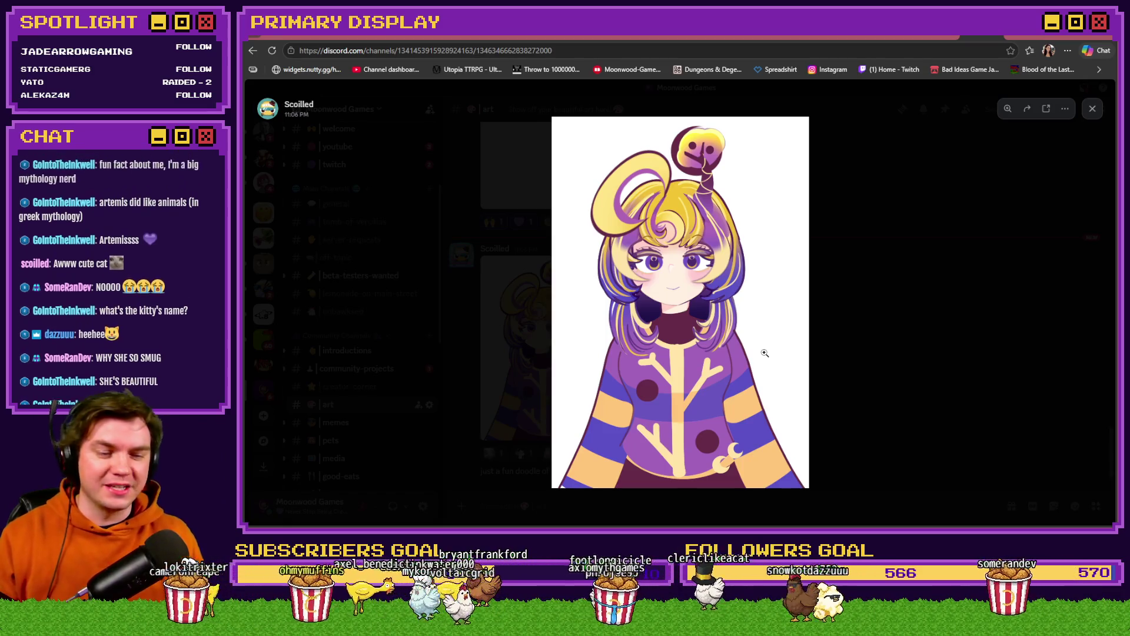
pyautogui.click(856, 346)
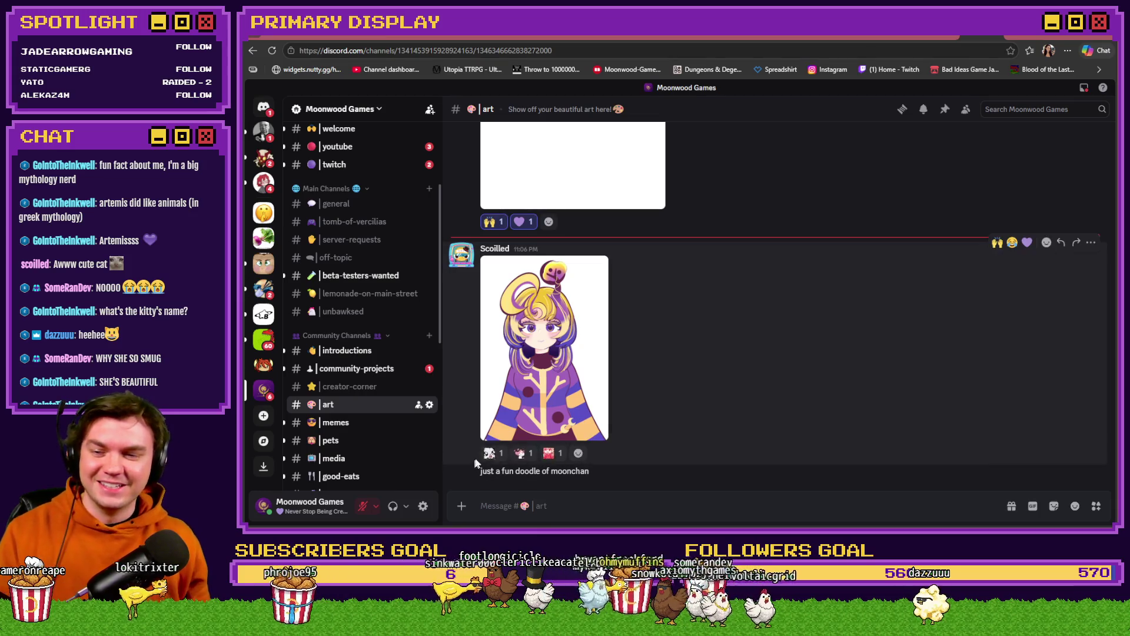
# React to the moonchan doodle with 🙌 and 💜
pyautogui.moveTo(485, 456)
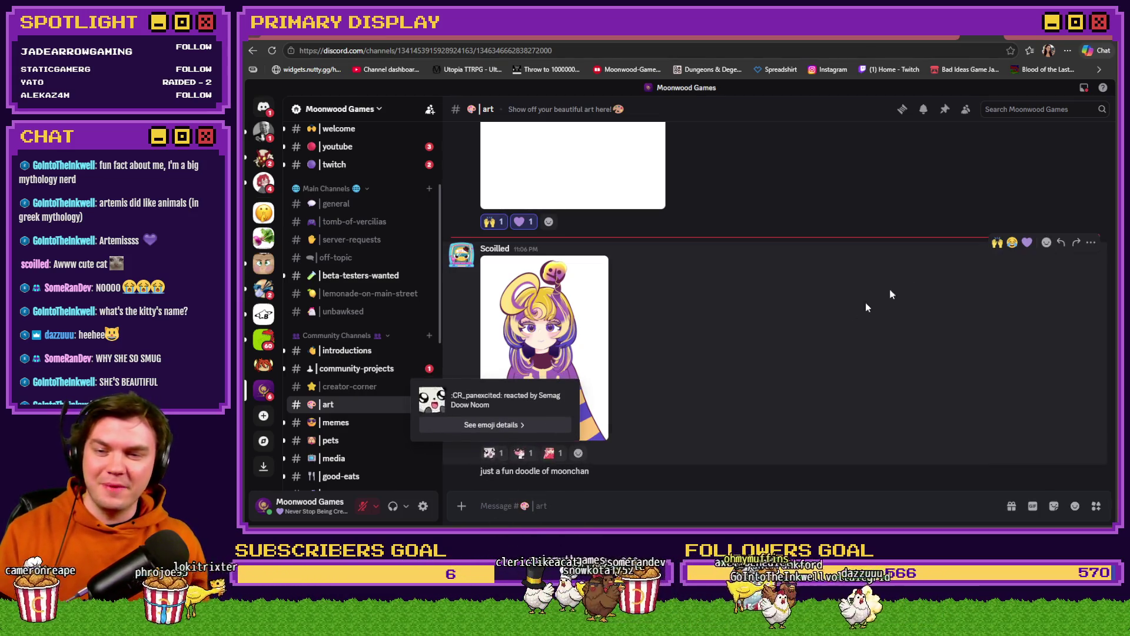
pyautogui.click(997, 242)
pyautogui.click(1027, 242)
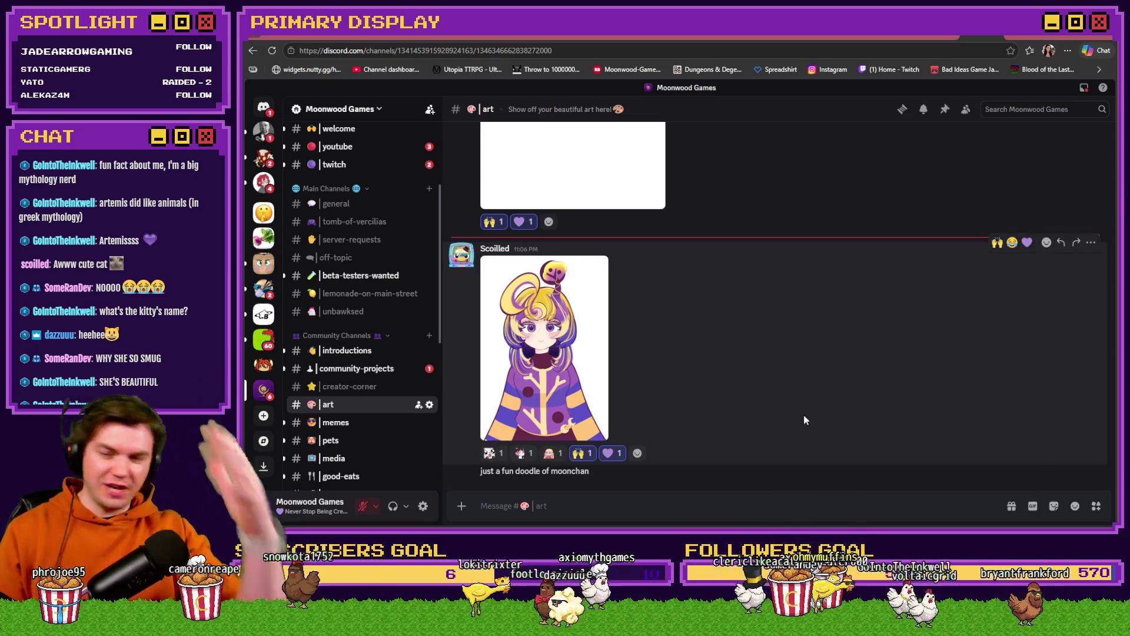
# View the moonchan doodle enlarged again after closing it once
pyautogui.click(572, 391)
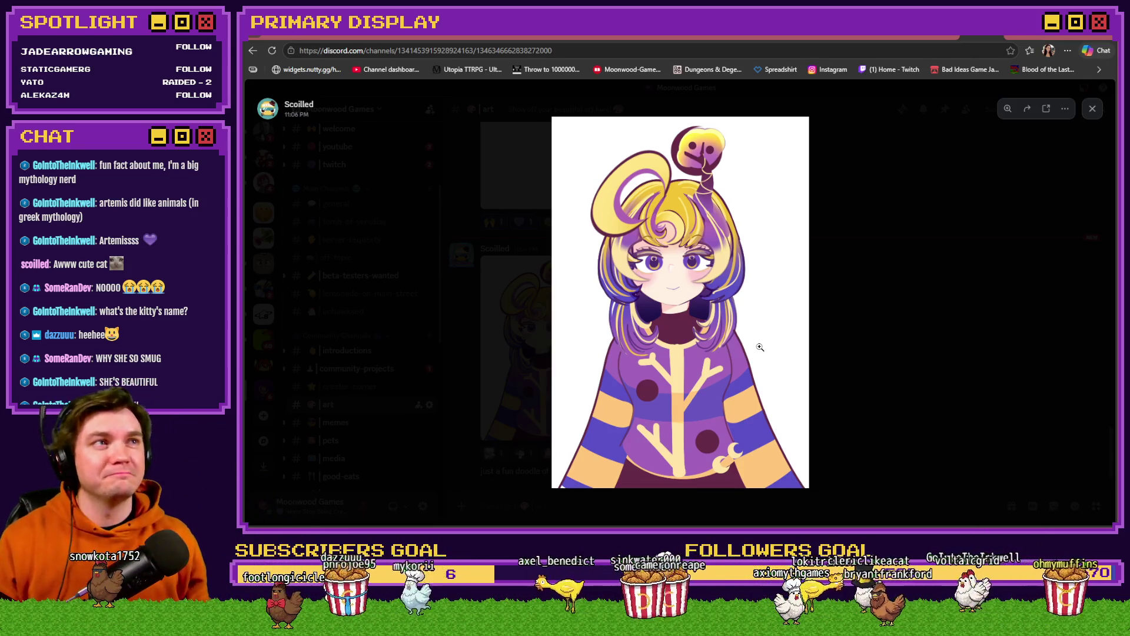
pyautogui.click(870, 337)
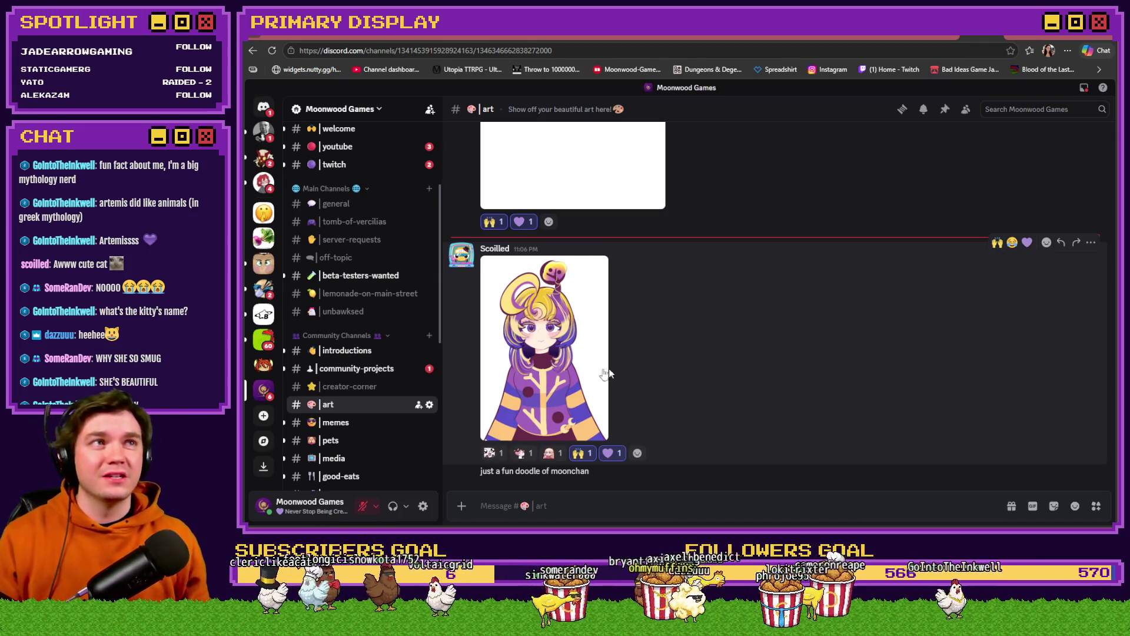
pyautogui.click(576, 362)
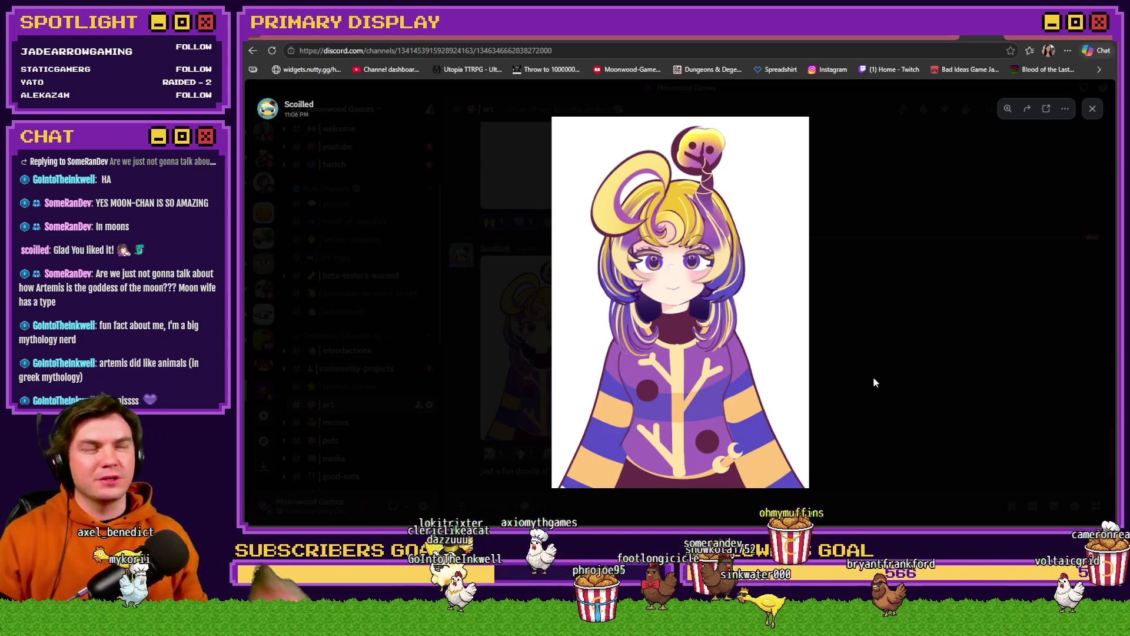
# Close the enlarged doodle and switch back and forth between Photoshop and Discord
pyautogui.click(880, 390)
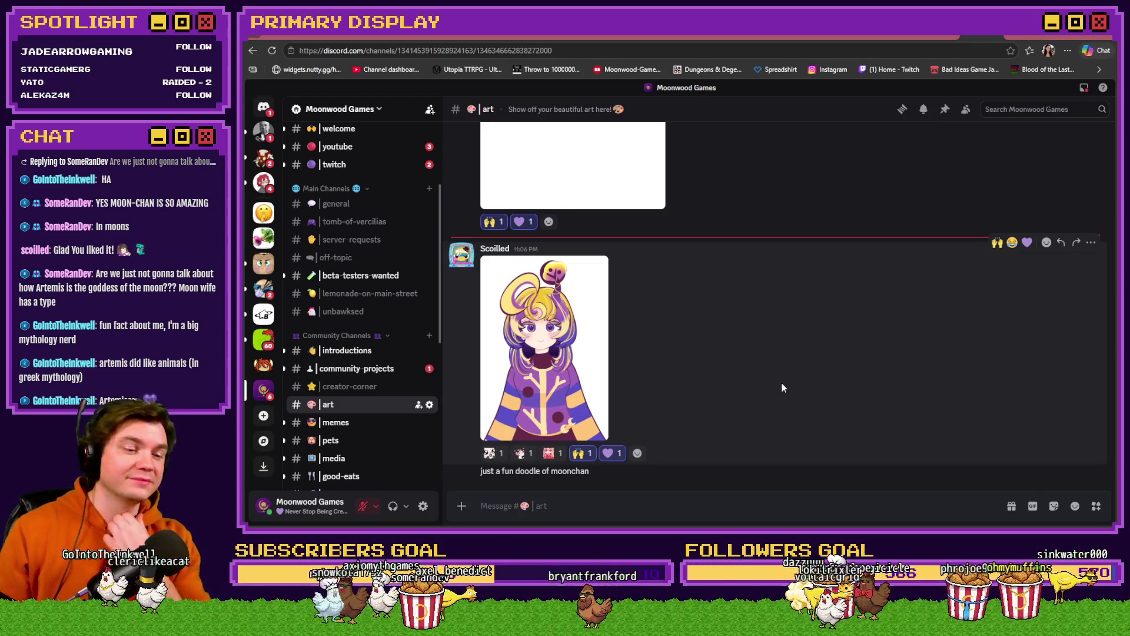
pyautogui.hotkey('alt', 'Tab')
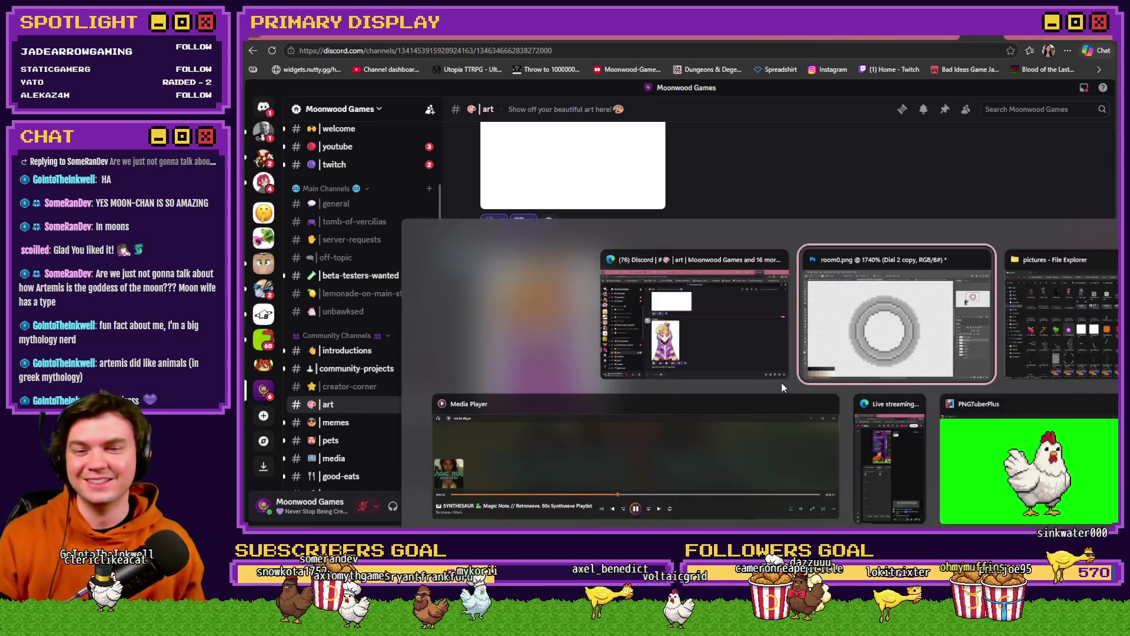
pyautogui.hotkey('alt', 'Tab')
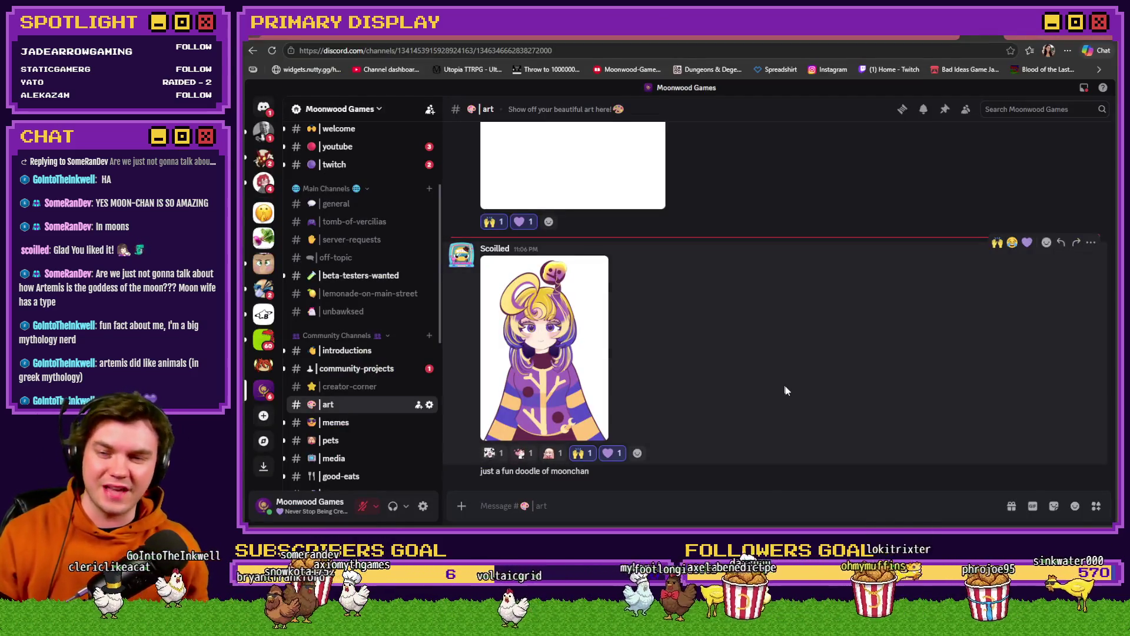
pyautogui.hotkey('alt', 'Tab')
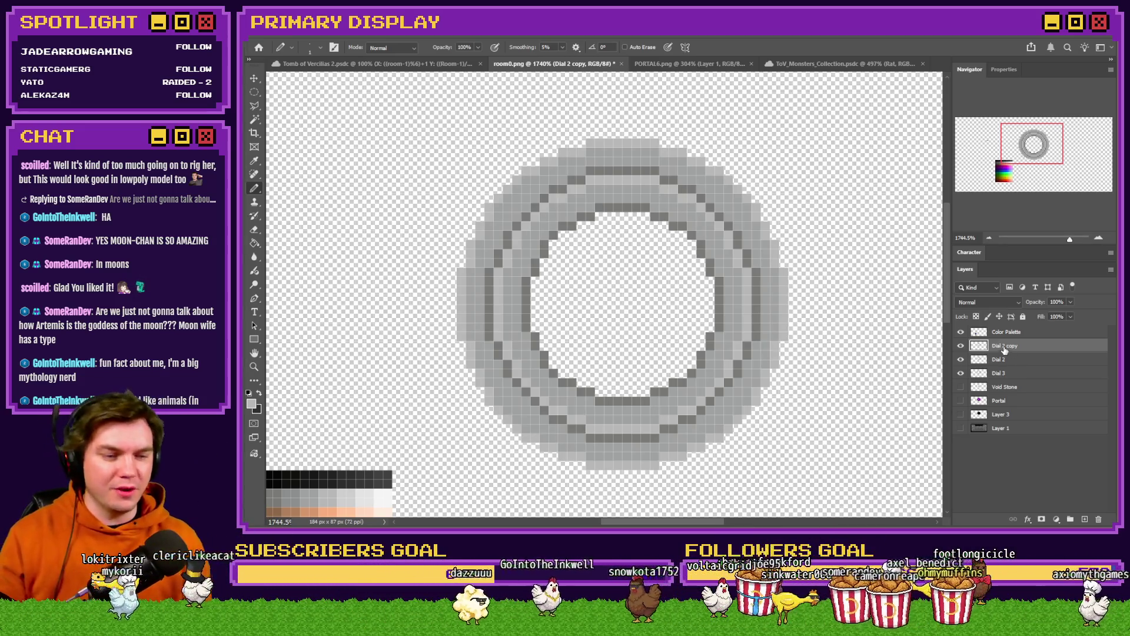
pyautogui.hotkey('alt', 'Tab')
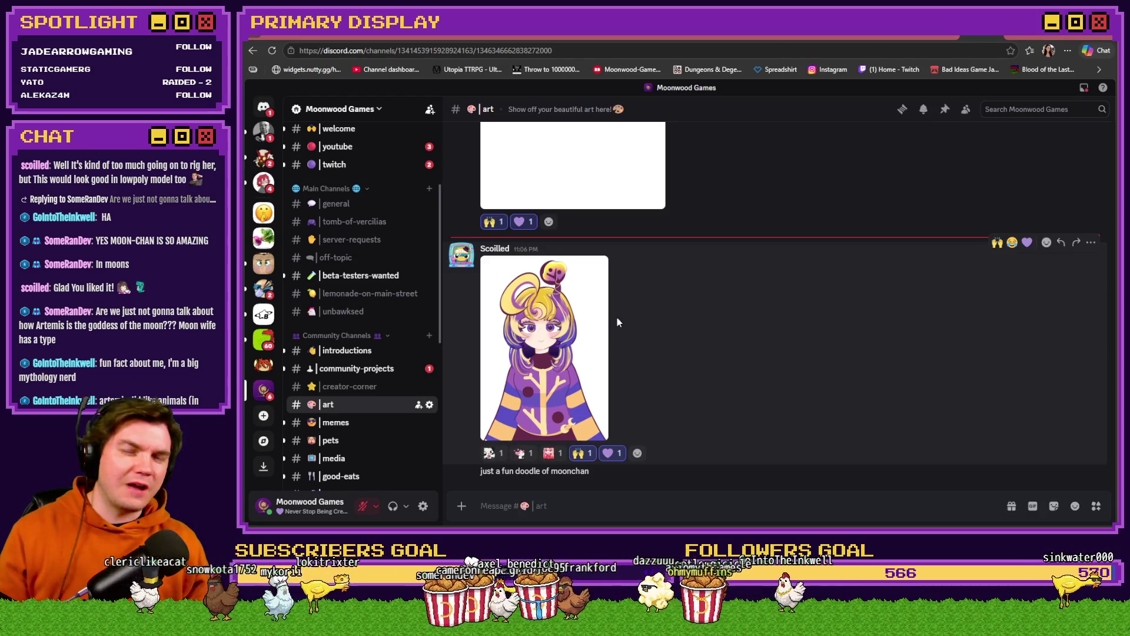
# Return to Photoshop and drag the Dial 2 copy ring downward
pyautogui.hotkey('alt', 'Tab')
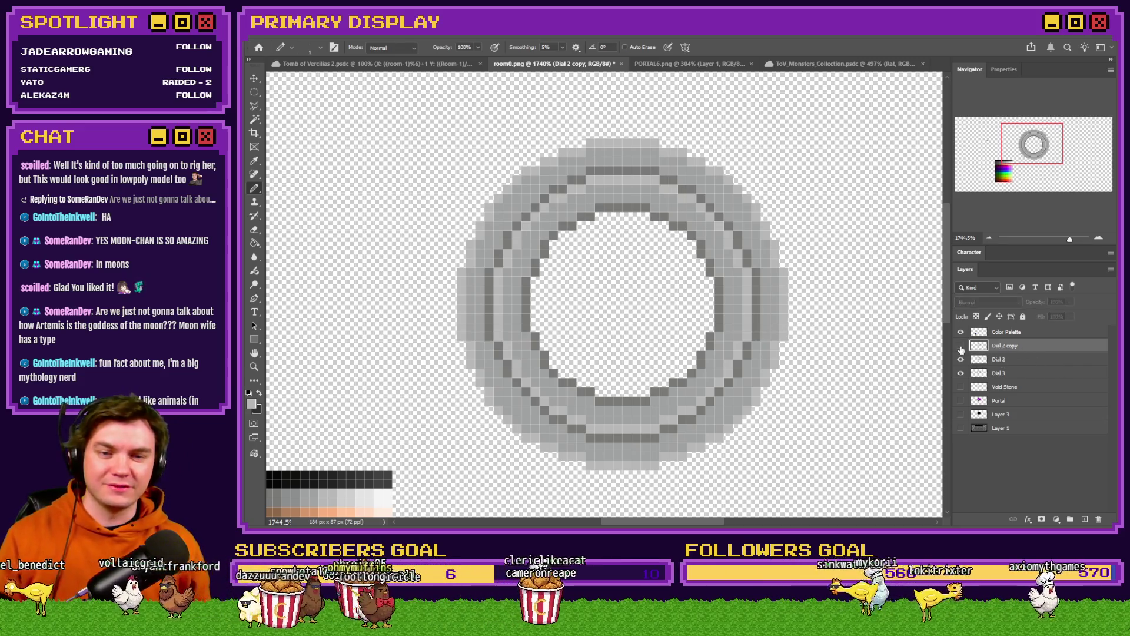
pyautogui.moveTo(804, 315); pyautogui.dragTo(791, 350)
# Undo the ring move and rename the Dial 2 copy layer to Dial 3
pyautogui.hotkey('ctrl', 'z')
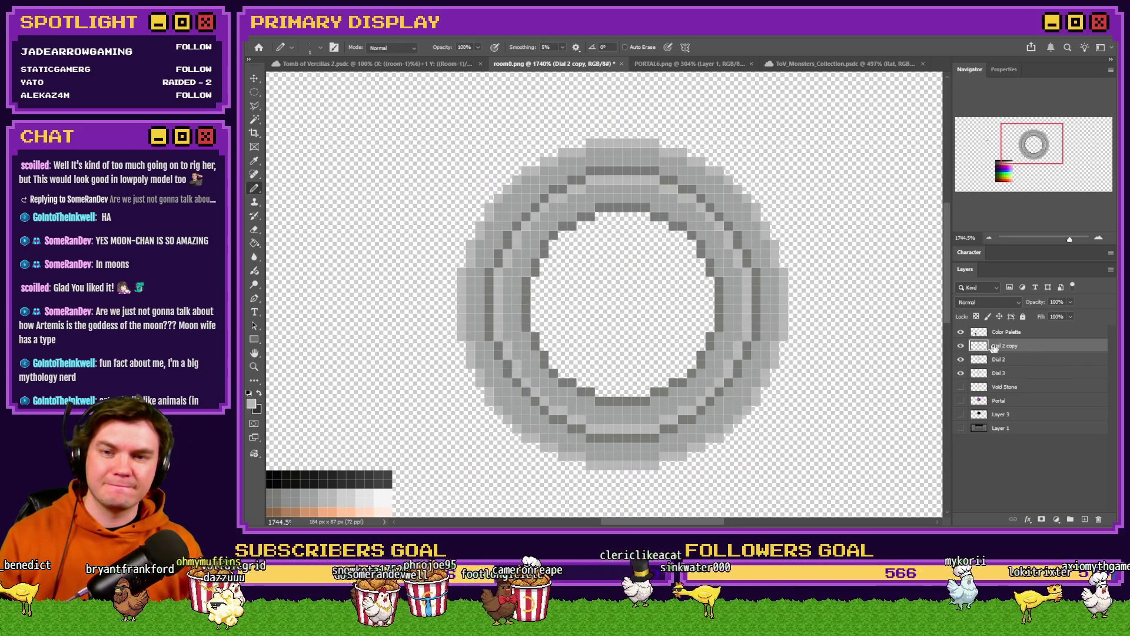
pyautogui.click(253, 92)
pyautogui.moveTo(827, 112)
pyautogui.mouseDown()
pyautogui.moveTo(386, 449)
pyautogui.moveTo(412, 470)
pyautogui.mouseUp()
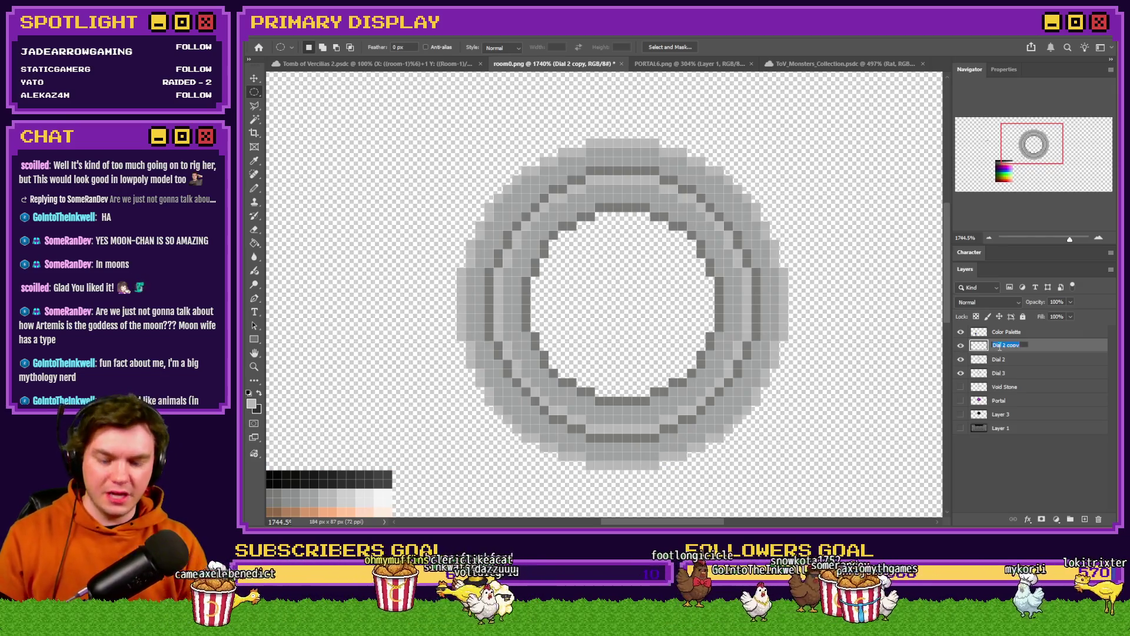
pyautogui.write('3')
pyautogui.press('Return')
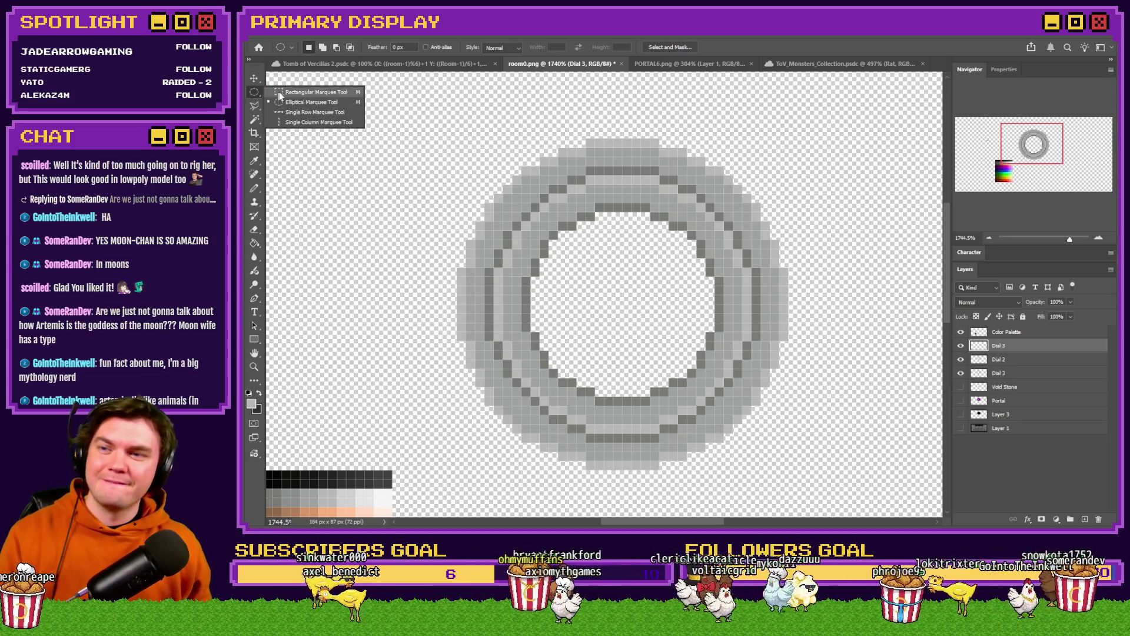
# Show the Void Stone gem layer and select the circular area inside the ring
pyautogui.scroll(3, 658, 325)
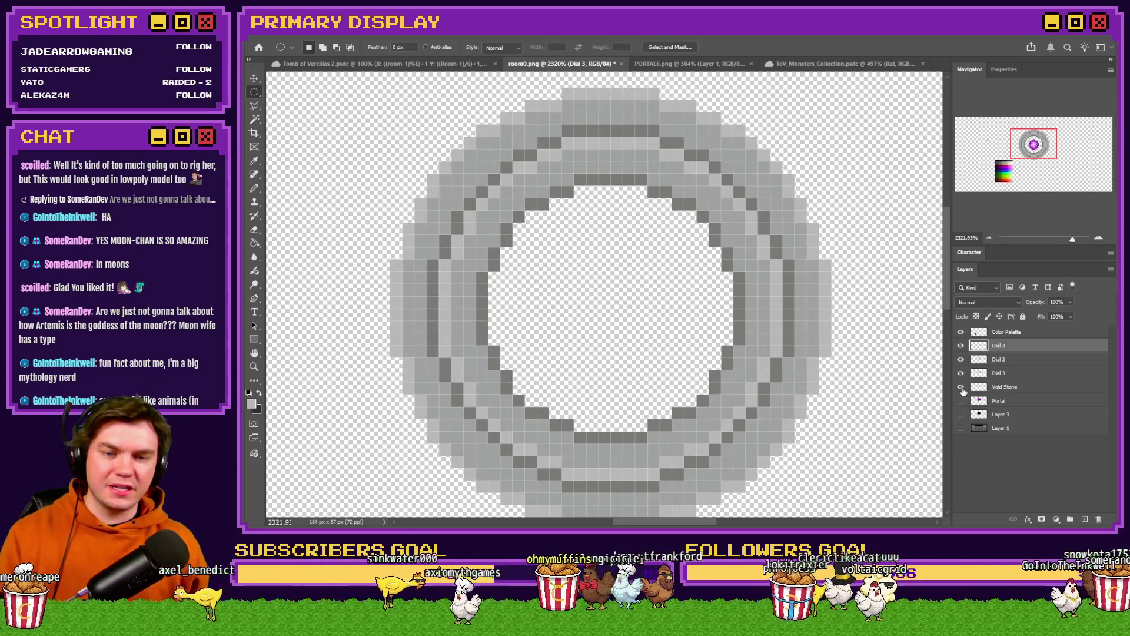
pyautogui.click(961, 387)
pyautogui.click(1004, 386)
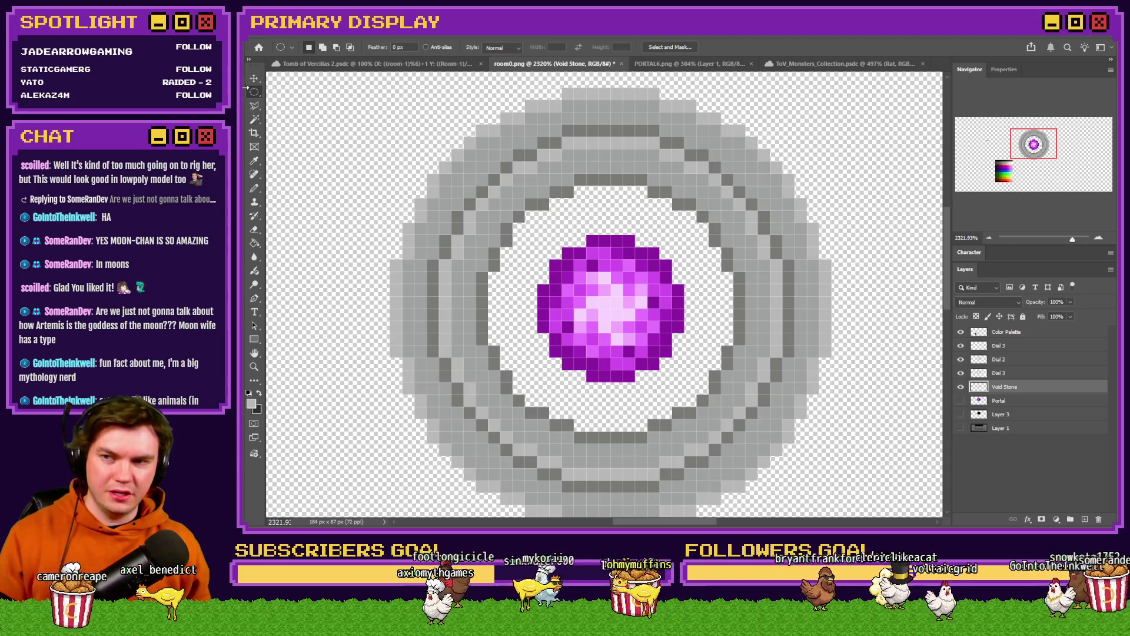
pyautogui.moveTo(489, 284)
pyautogui.mouseDown()
pyautogui.moveTo(537, 319)
pyautogui.moveTo(537, 307)
pyautogui.mouseUp()
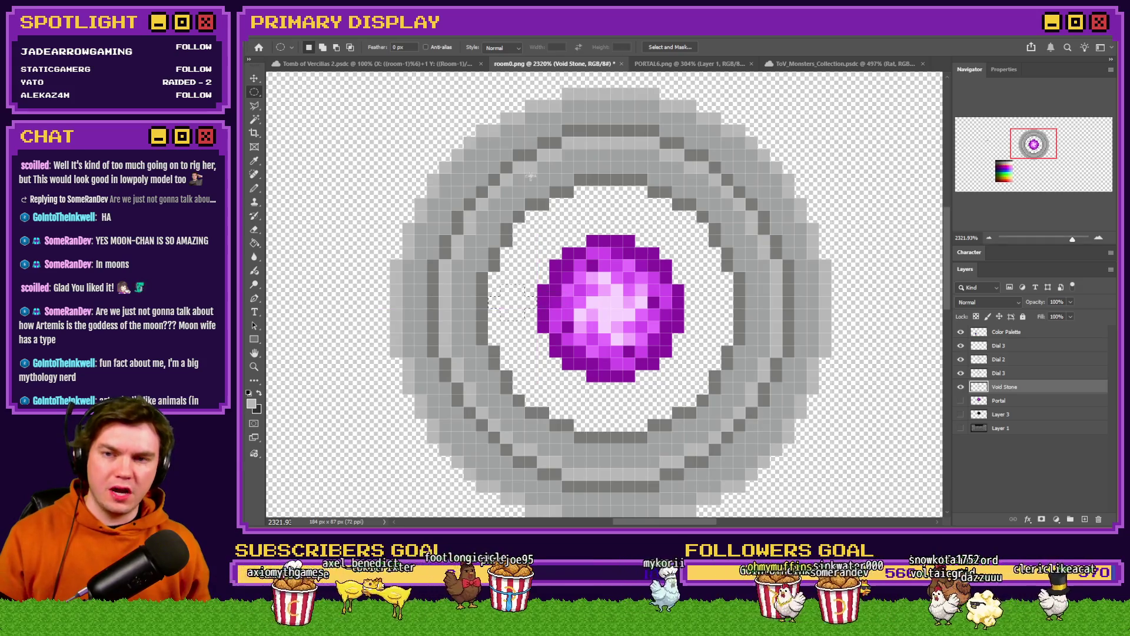
pyautogui.click(597, 138)
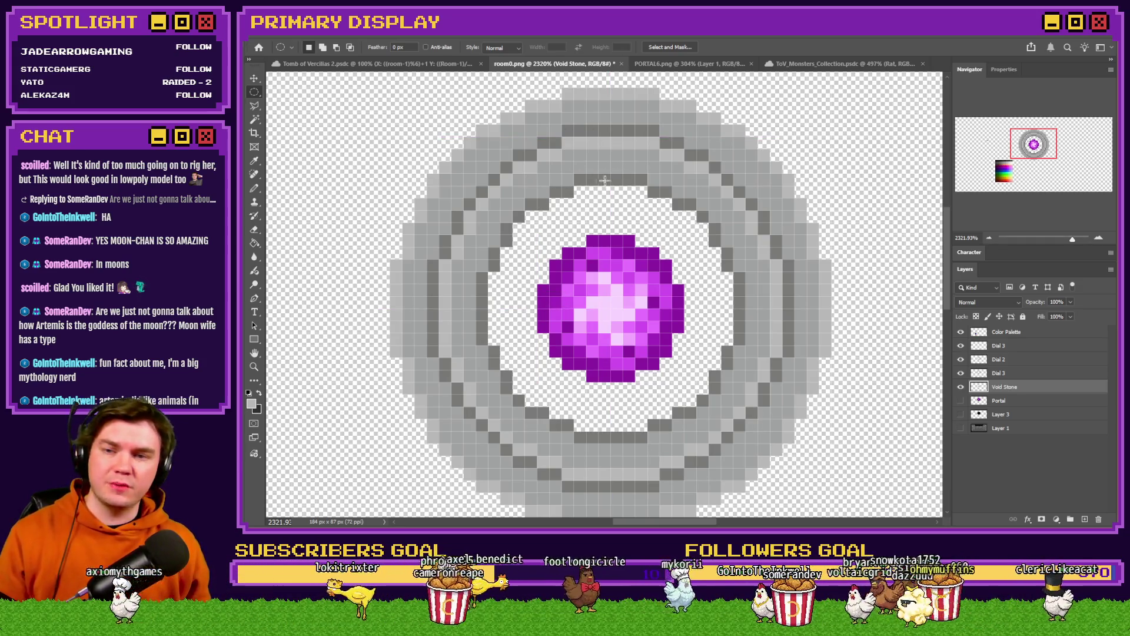
pyautogui.moveTo(477, 175)
pyautogui.mouseDown()
pyautogui.moveTo(631, 360)
pyautogui.moveTo(743, 444)
pyautogui.moveTo(731, 431)
pyautogui.mouseUp()
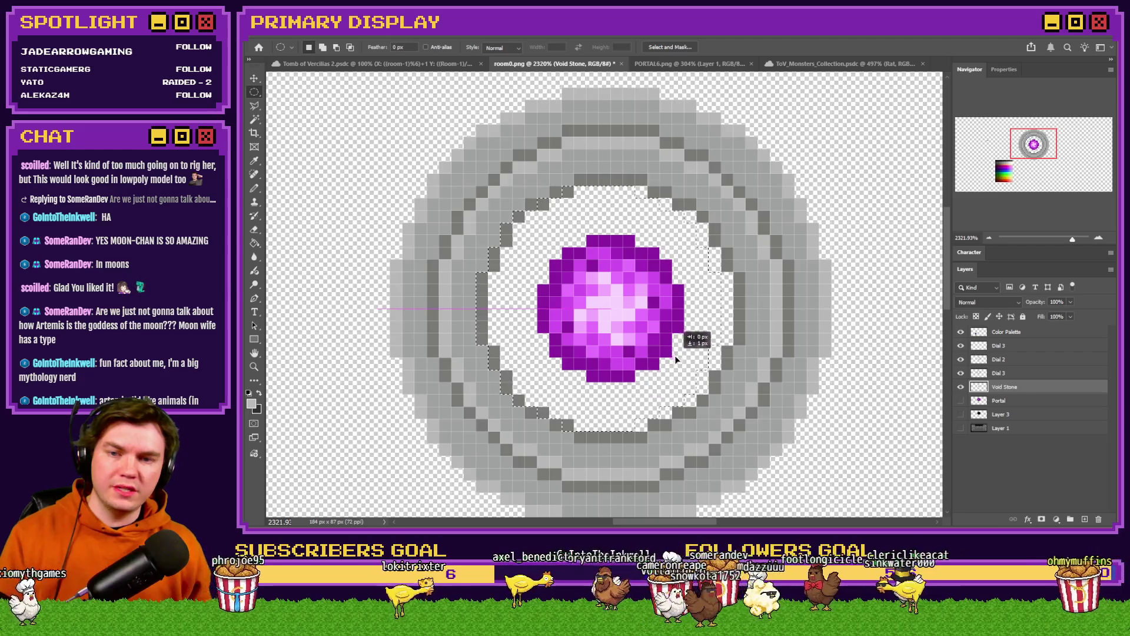
pyautogui.hotkey('alt', ']')
pyautogui.hotkey('alt', ']')
pyautogui.hotkey('alt', ']')
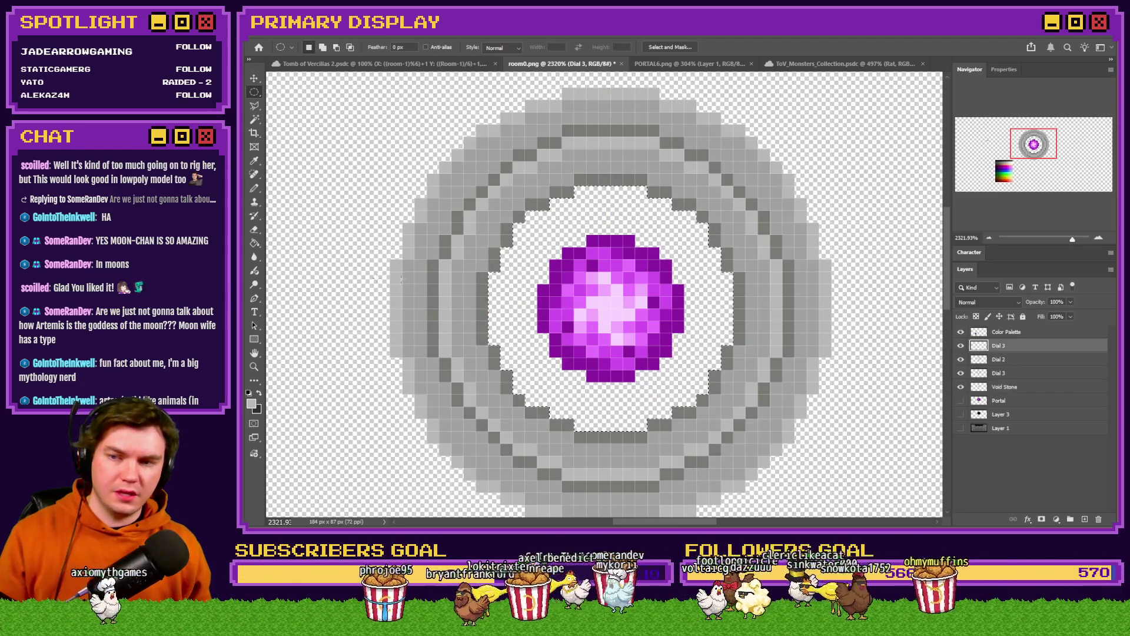
pyautogui.click(253, 243)
# Rename the top layer Dial 1 and fill the ring's centre with light grey
pyautogui.doubleClick(999, 346)
pyautogui.write('Dial 1')
pyautogui.press('Return')
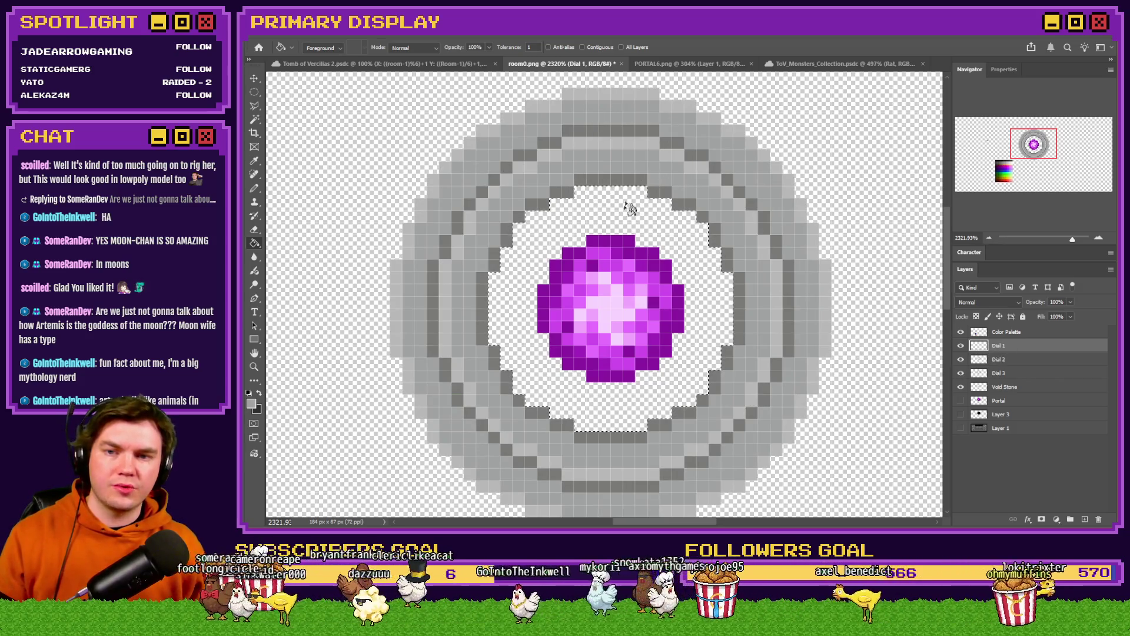
pyautogui.click(601, 196)
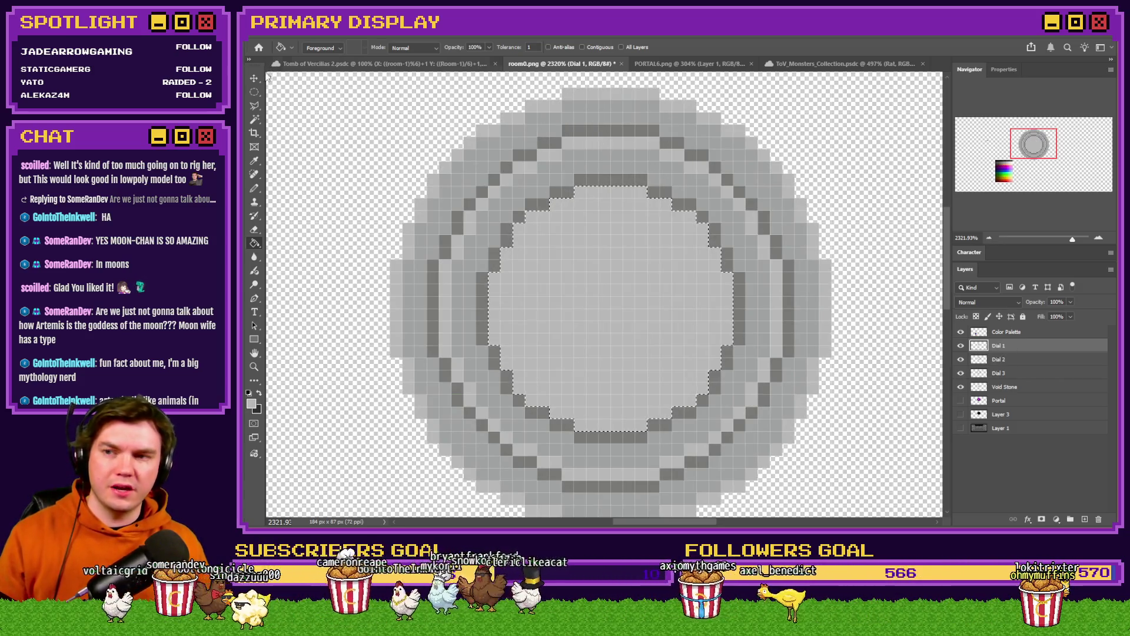
# Select a smaller inner oval, fill it with darker grey, and deselect
pyautogui.press('m')
pyautogui.moveTo(513, 201)
pyautogui.mouseDown()
pyautogui.moveTo(772, 408)
pyautogui.moveTo(659, 344)
pyautogui.mouseUp()
pyautogui.click(255, 245)
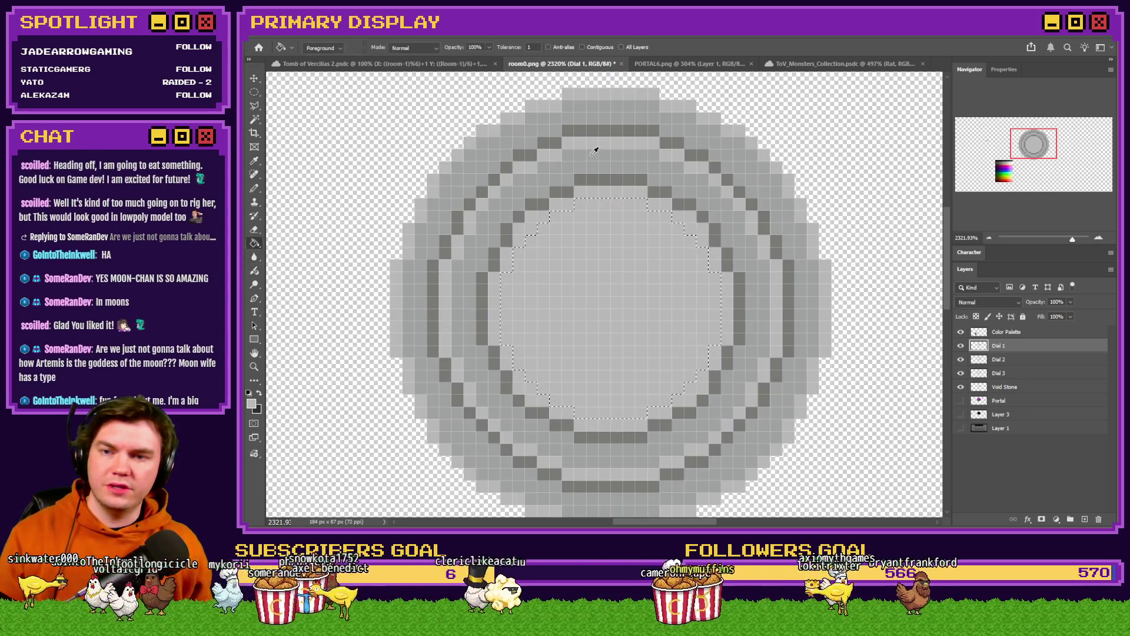
pyautogui.click(616, 245)
pyautogui.hotkey('ctrl', 'd')
pyautogui.press('m')
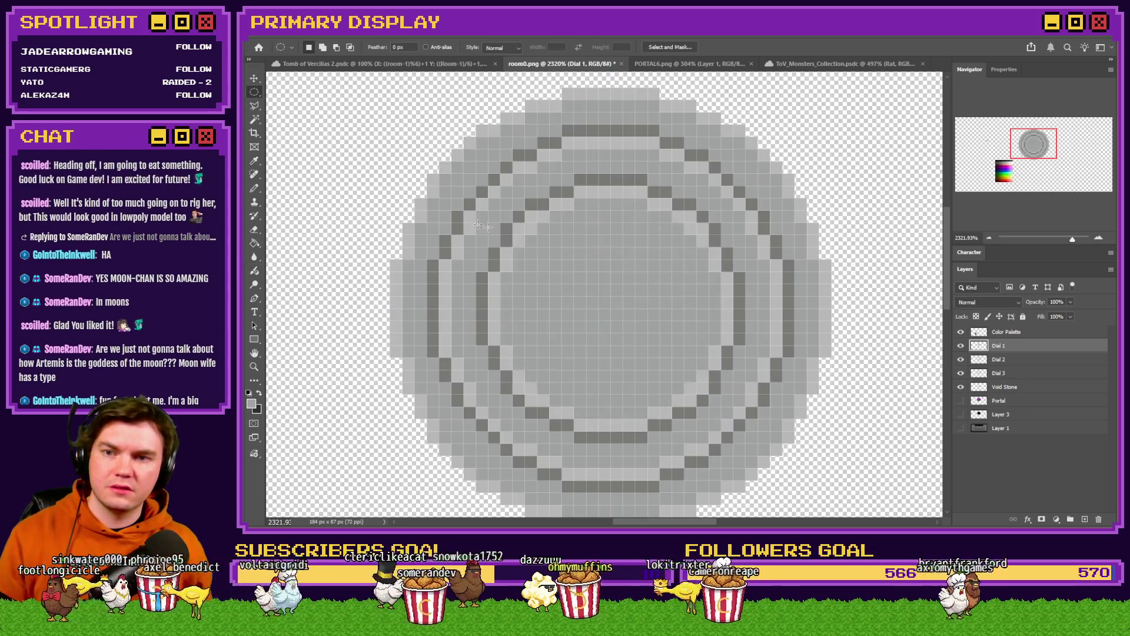
pyautogui.click(255, 188)
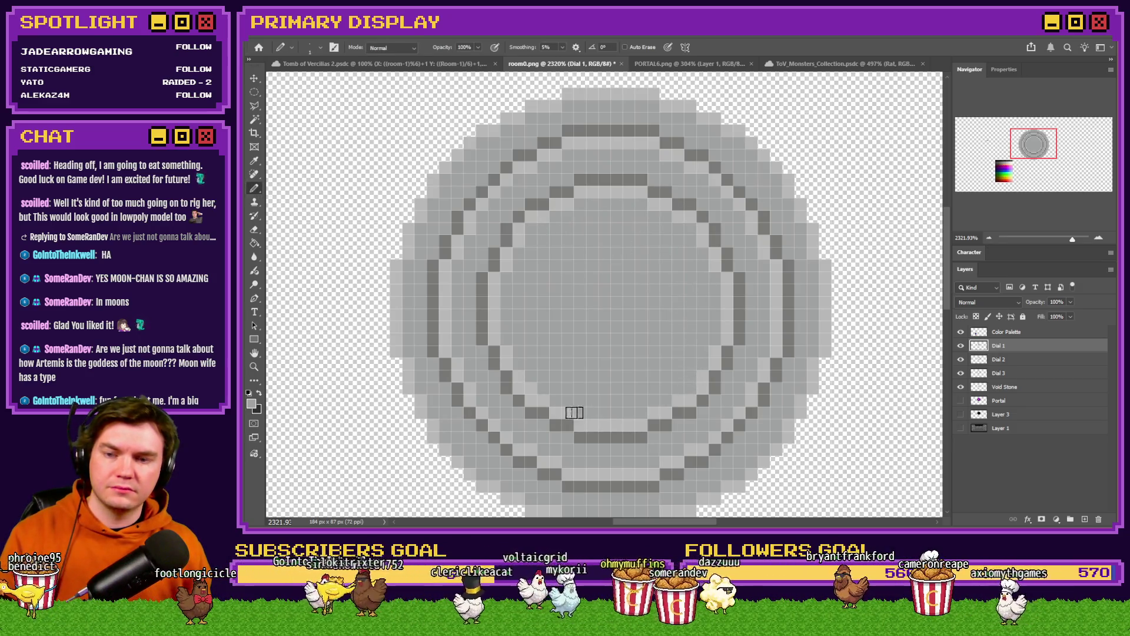
pyautogui.click(254, 92)
# Clear a centred 12 px circle from the grey fill to reveal the purple gem
pyautogui.moveTo(476, 199)
pyautogui.mouseDown()
pyautogui.moveTo(644, 367)
pyautogui.moveTo(676, 351)
pyautogui.moveTo(689, 358)
pyautogui.moveTo(672, 365)
pyautogui.moveTo(618, 312)
pyautogui.mouseUp()
pyautogui.hotkey('ctrl', 'd')
pyautogui.hotkey('ctrl', 'shift', 'd')
pyautogui.moveTo(597, 376)
pyautogui.mouseDown()
pyautogui.moveTo(559, 330)
pyautogui.moveTo(600, 305)
pyautogui.mouseUp()
pyautogui.moveTo(448, 219)
pyautogui.mouseDown()
pyautogui.moveTo(585, 295)
pyautogui.moveTo(613, 330)
pyautogui.moveTo(593, 352)
pyautogui.mouseUp()
pyautogui.moveTo(543, 292); pyautogui.dragTo(576, 334)
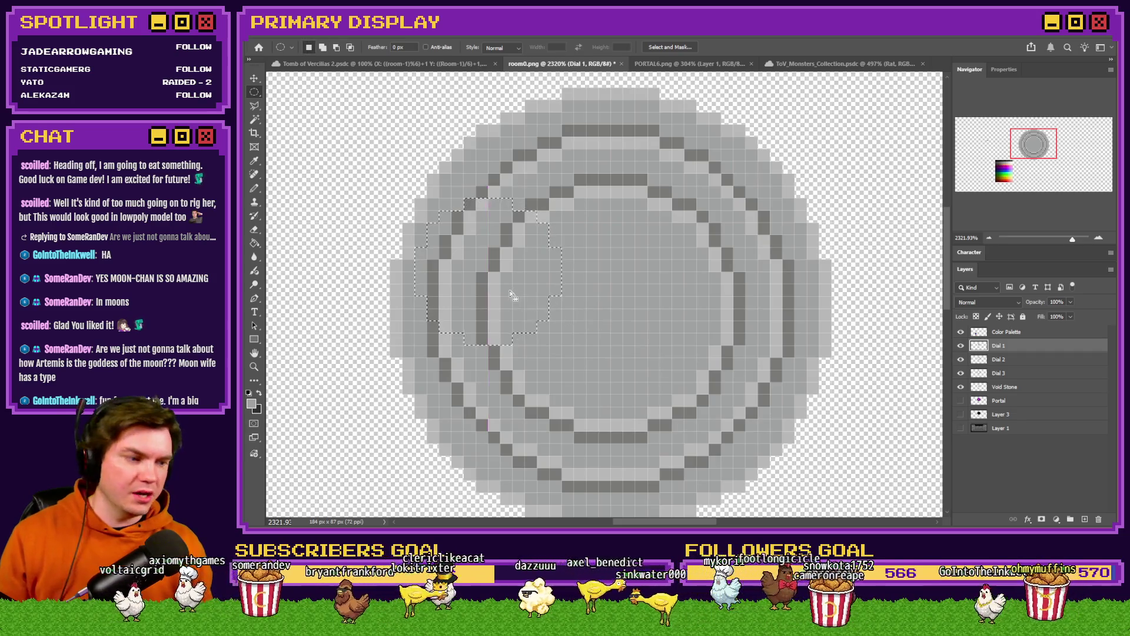
pyautogui.moveTo(489, 274)
pyautogui.mouseDown()
pyautogui.moveTo(610, 310)
pyautogui.moveTo(595, 298)
pyautogui.mouseUp()
pyautogui.press('Delete')
pyautogui.hotkey('ctrl', 'd')
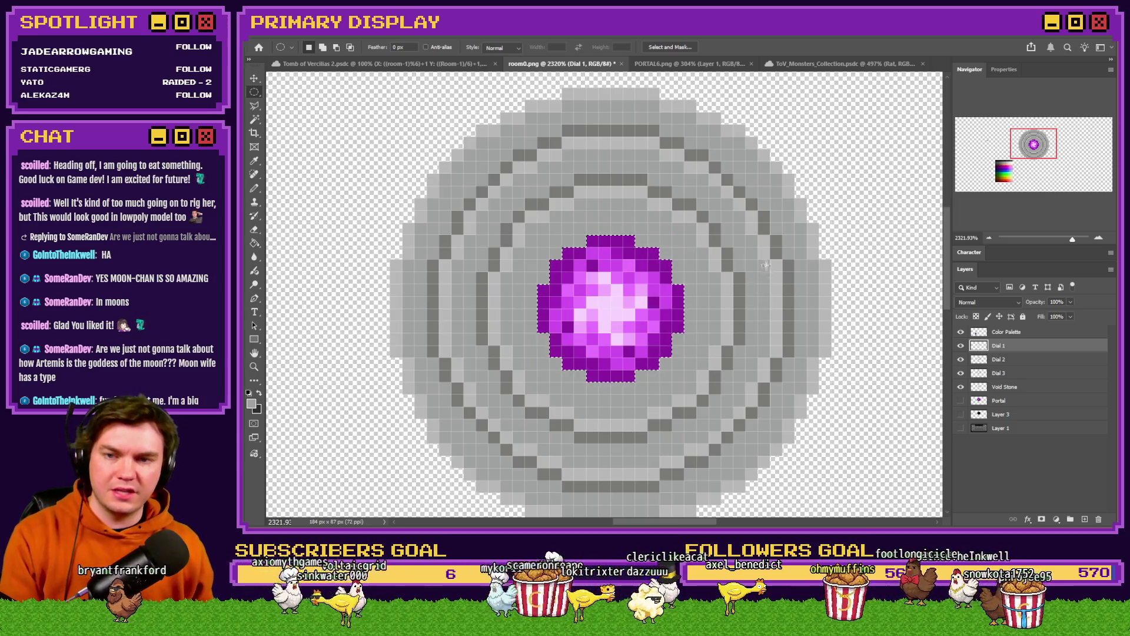
# Select a 12 px circle over the gem, shift it about 2 px right, then deselect
pyautogui.moveTo(500, 223); pyautogui.dragTo(722, 377)
pyautogui.moveTo(570, 323); pyautogui.dragTo(597, 323)
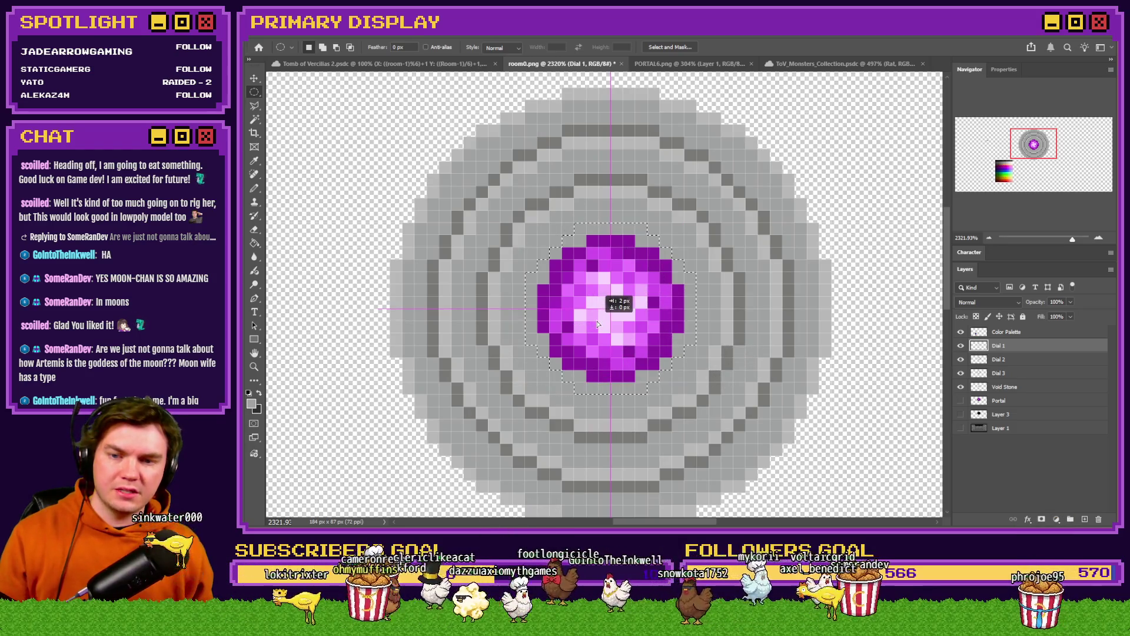
pyautogui.click(254, 243)
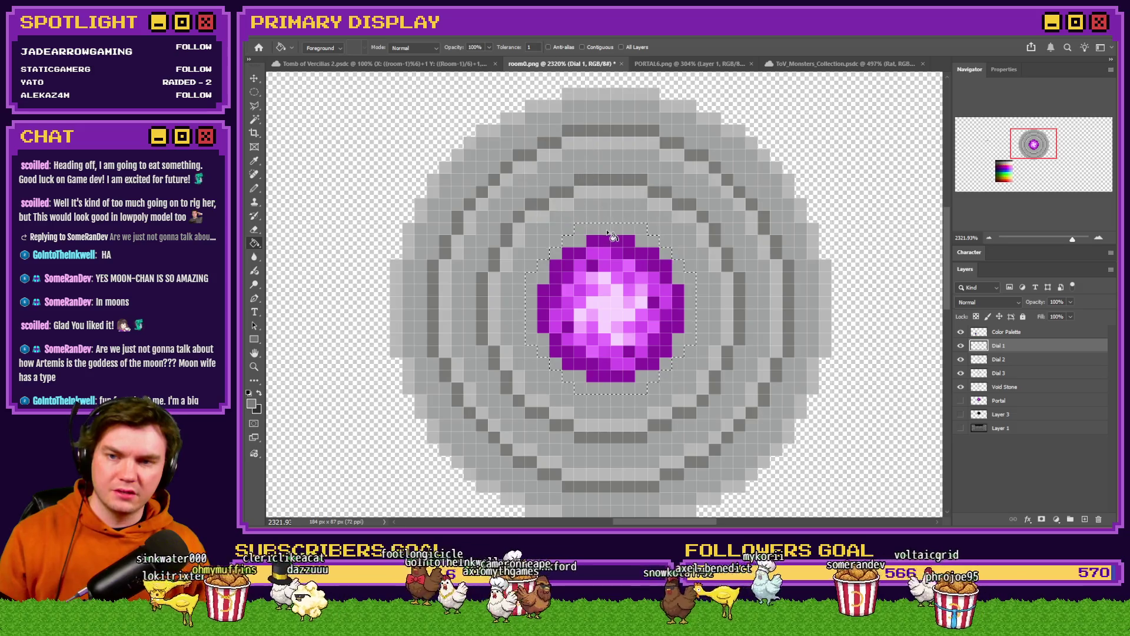
pyautogui.hotkey('ctrl', 'd')
pyautogui.click(254, 92)
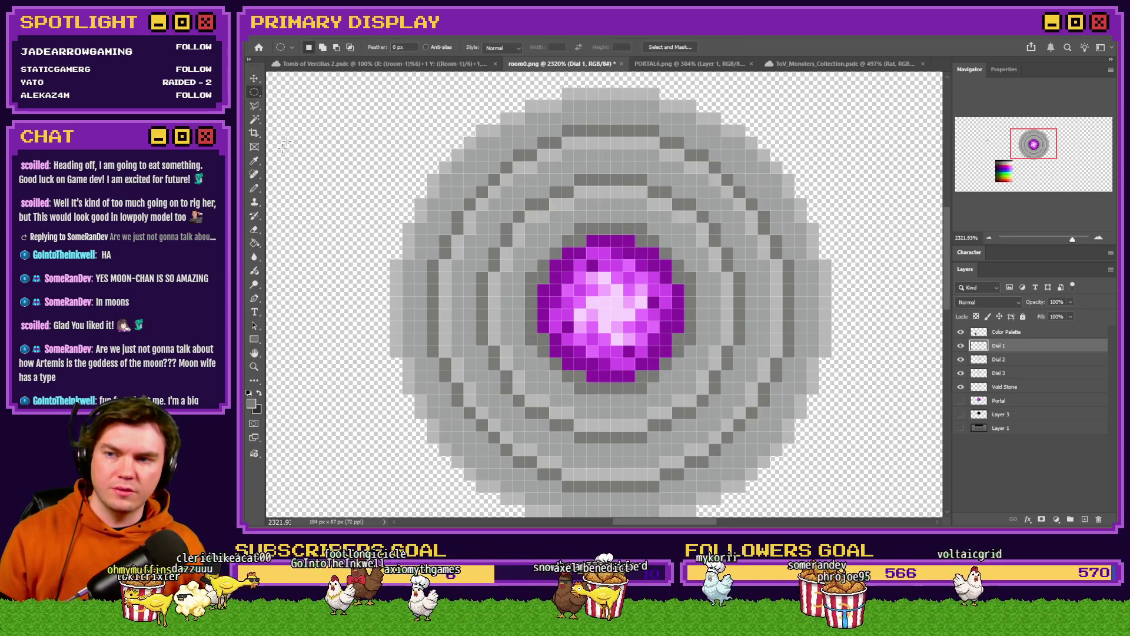
pyautogui.click(255, 188)
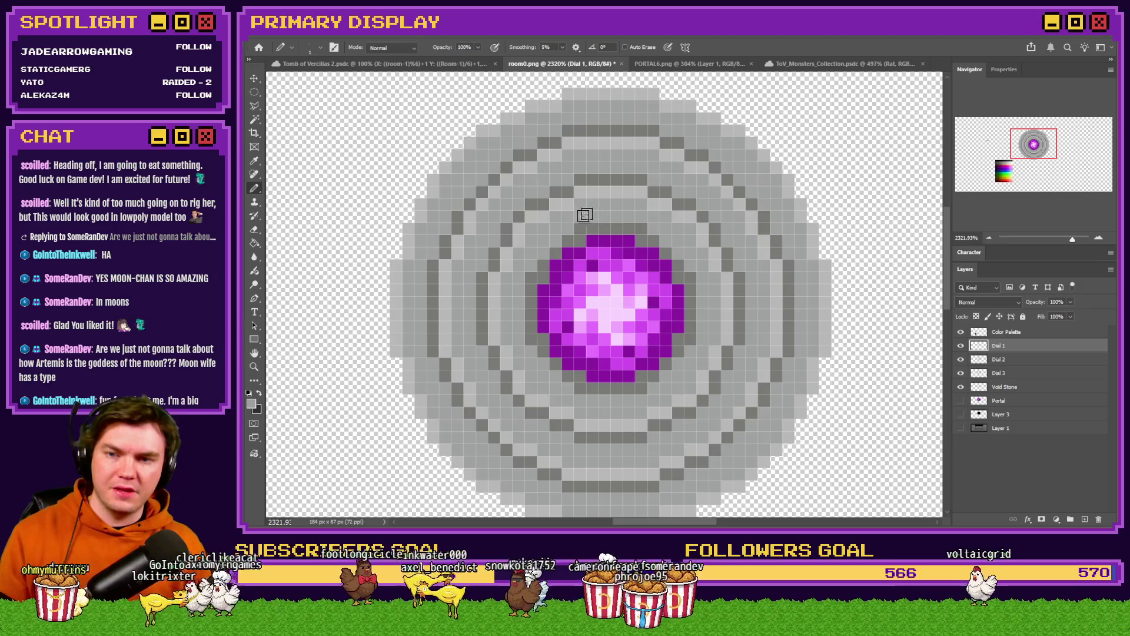
# Hide and reshow the purple orb to check the ring, then switch to the RPG Maker map editor
pyautogui.click(961, 387)
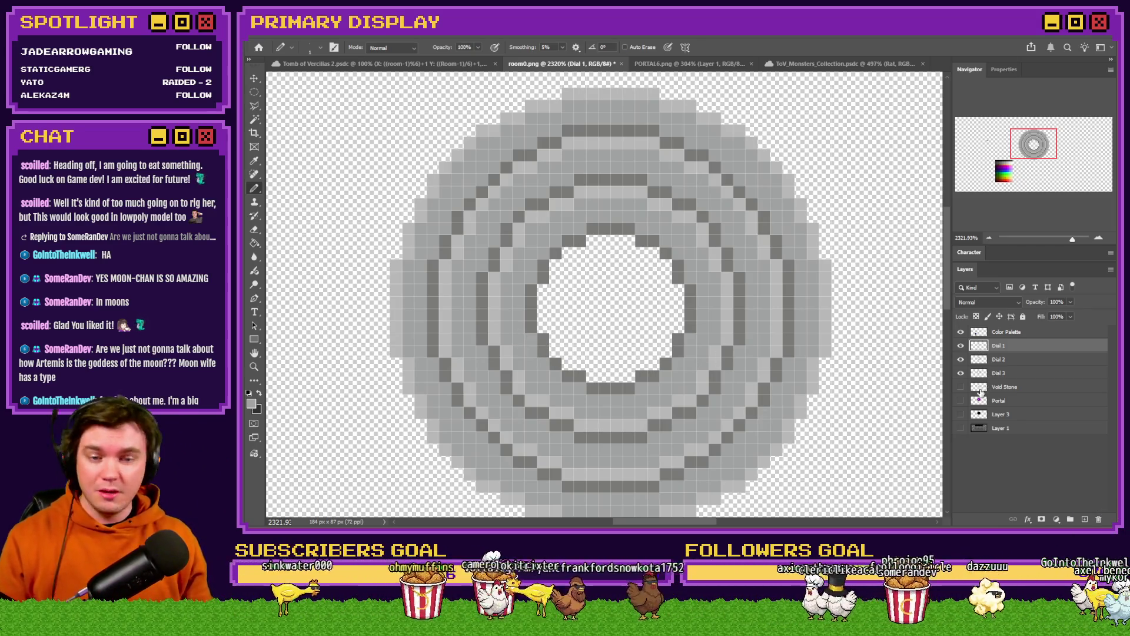
pyautogui.click(961, 387)
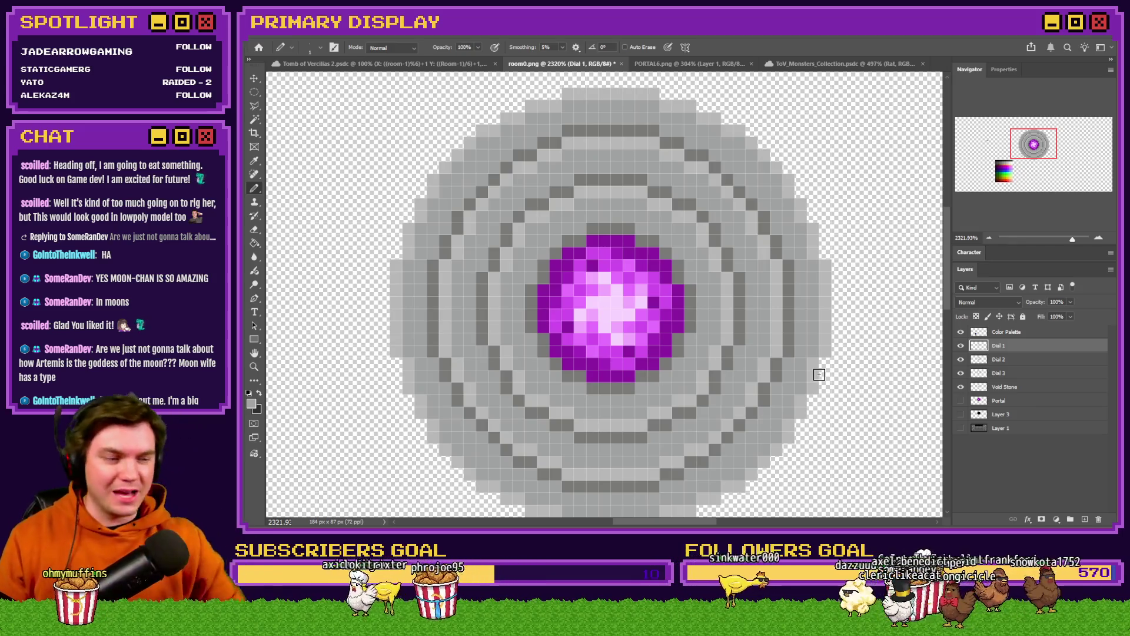
pyautogui.hotkey('alt', 'Tab')
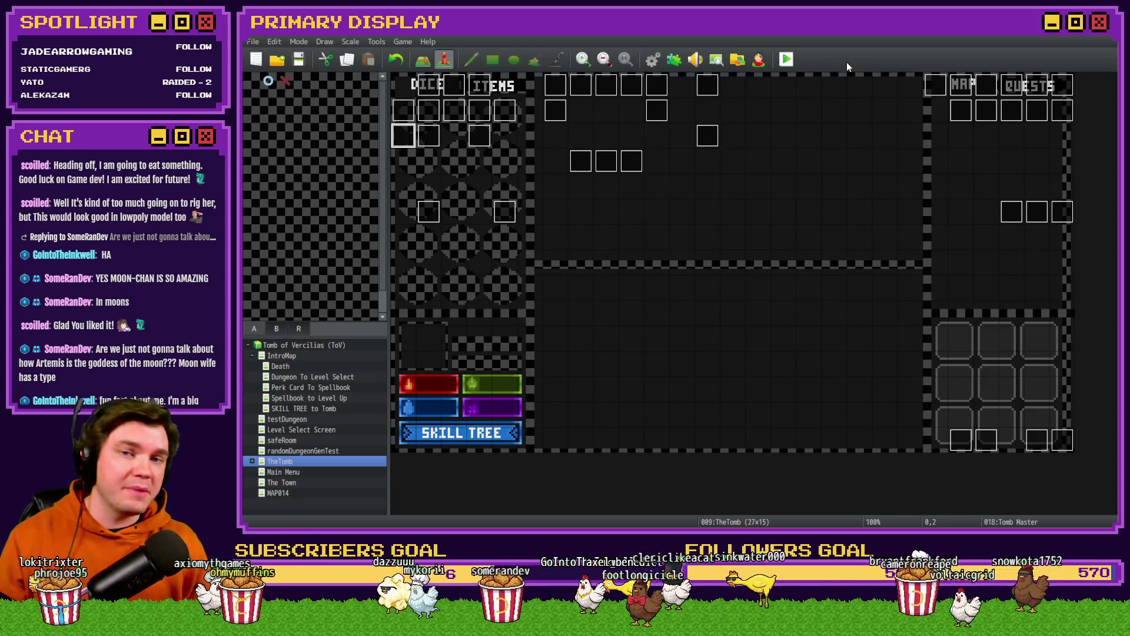
# Leave RPG Maker's TheTomb map and return to the portal artwork in Photoshop
pyautogui.hotkey('alt', 'Tab')
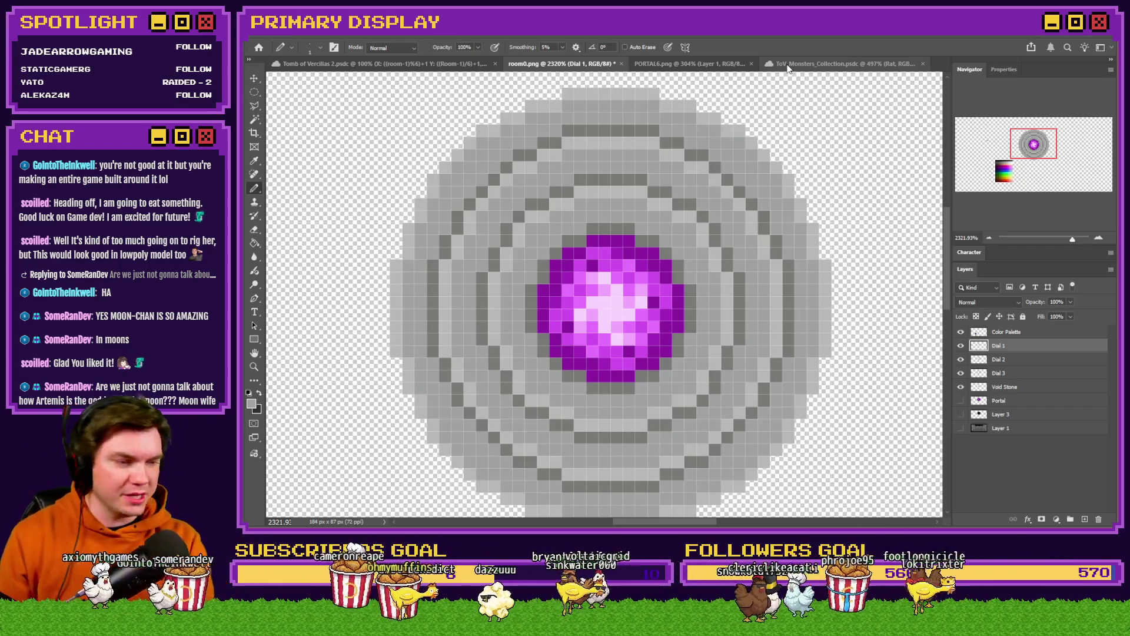
# Zoom out and reveal the Layer 1 brick corridor behind the dial, after briefly previewing Layer 3
pyautogui.hotkey('alt', 'Tab')
pyautogui.hotkey('alt', 'Tab')
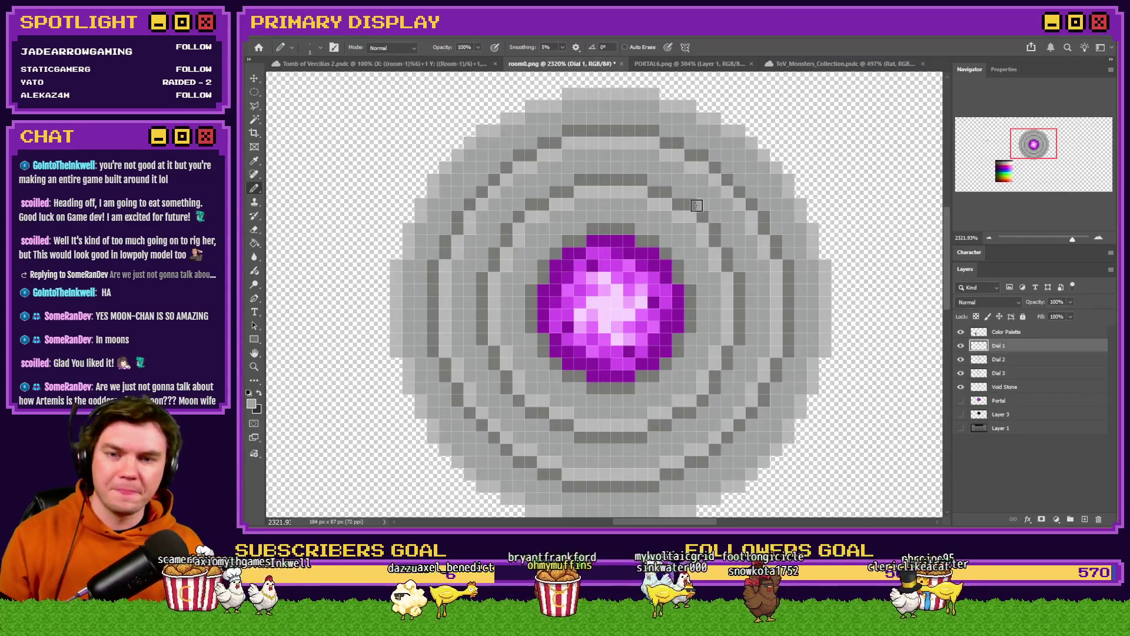
pyautogui.scroll(-3, 696, 205)
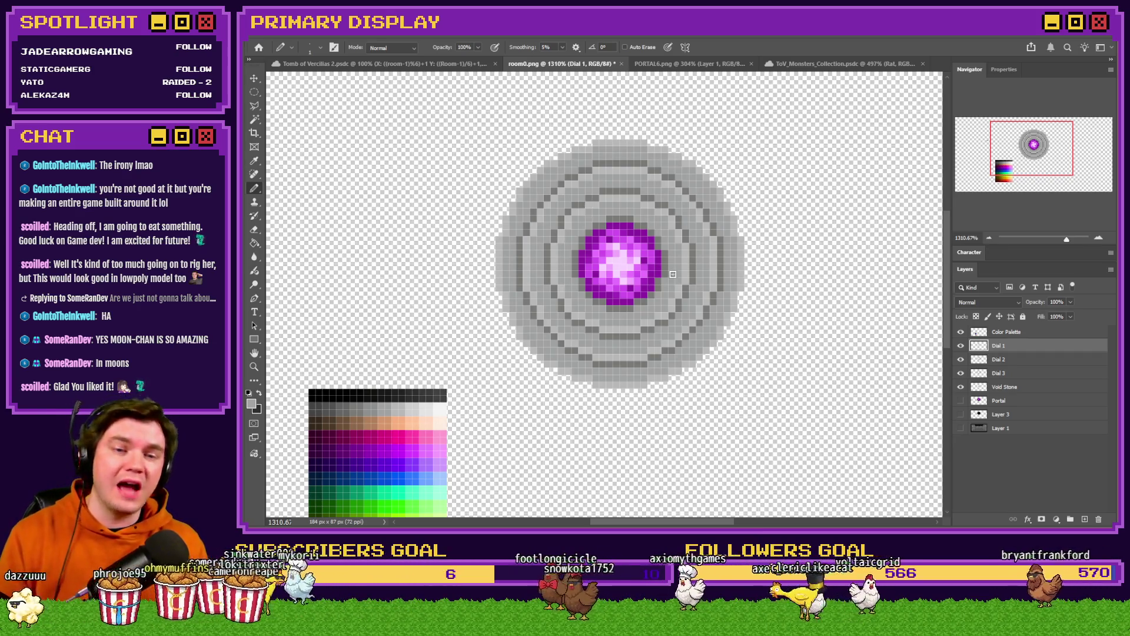
pyautogui.scroll(-3, 806, 371)
pyautogui.scroll(1, 807, 371)
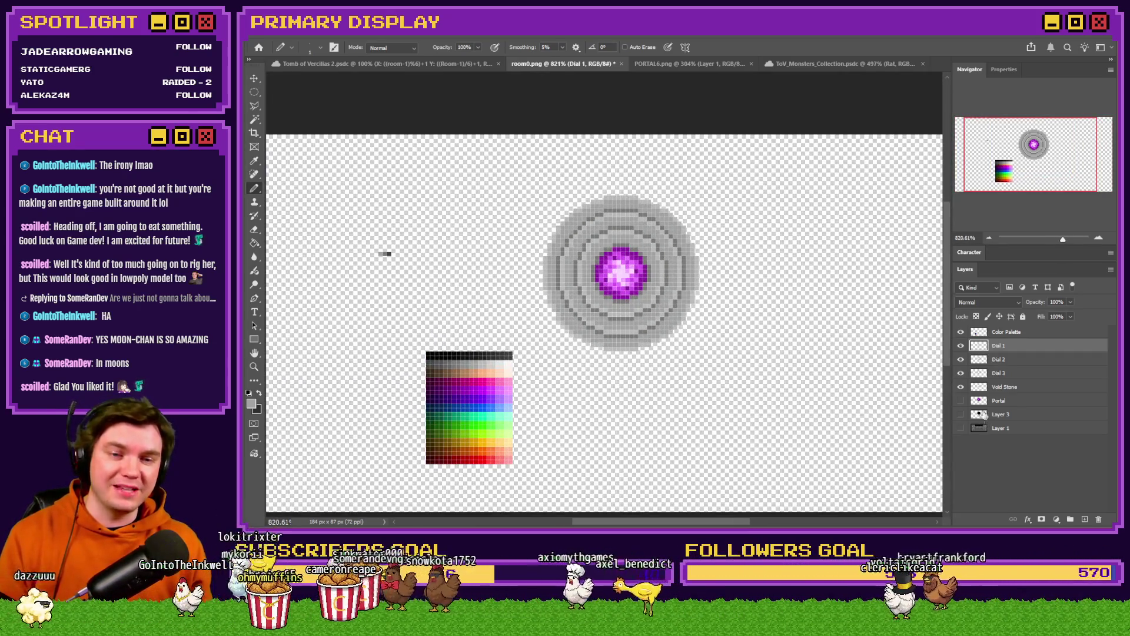
pyautogui.click(962, 414)
pyautogui.click(962, 414)
pyautogui.click(961, 415)
pyautogui.click(962, 415)
pyautogui.click(962, 428)
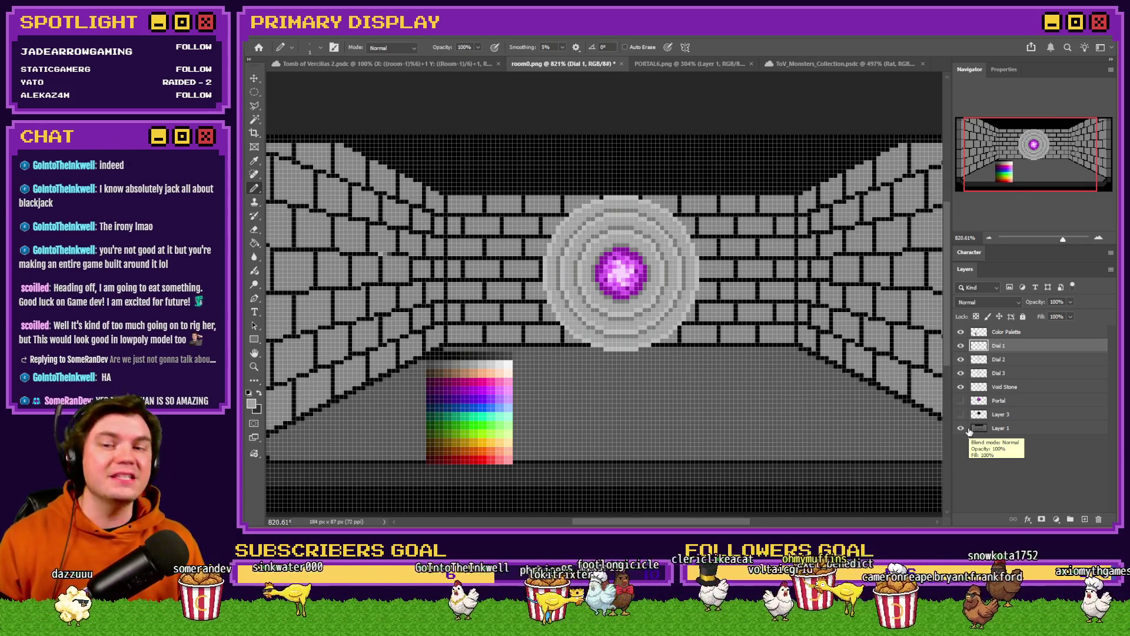
# Hide the Void Stone orb, show Layer 3's black centre, and make Layer 3 active
pyautogui.click(961, 401)
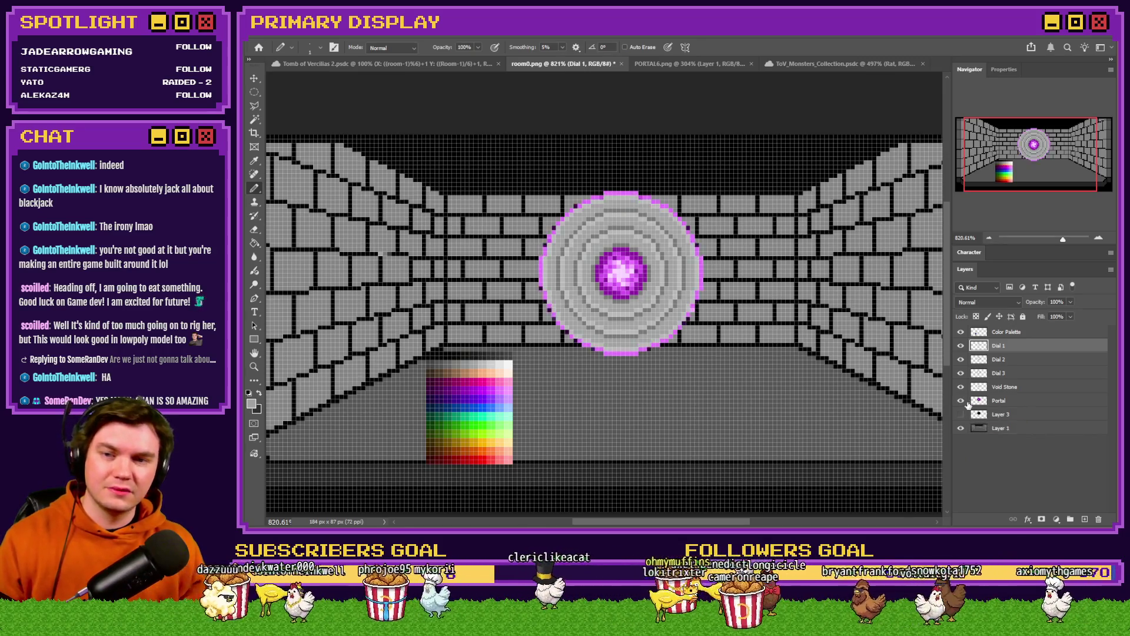
pyautogui.click(962, 401)
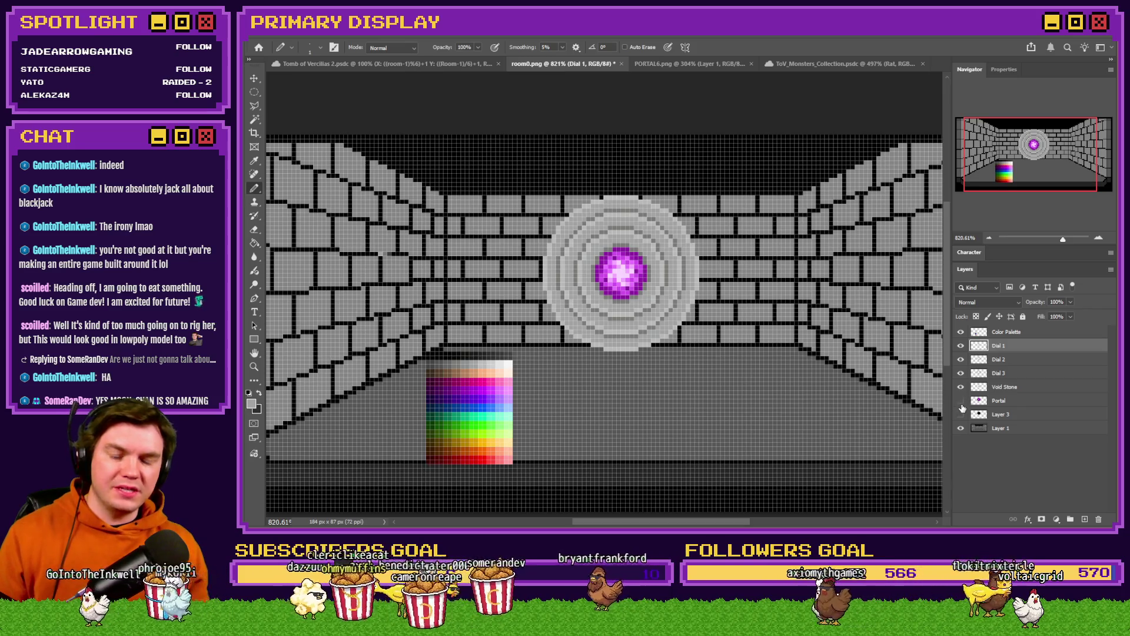
pyautogui.click(963, 390)
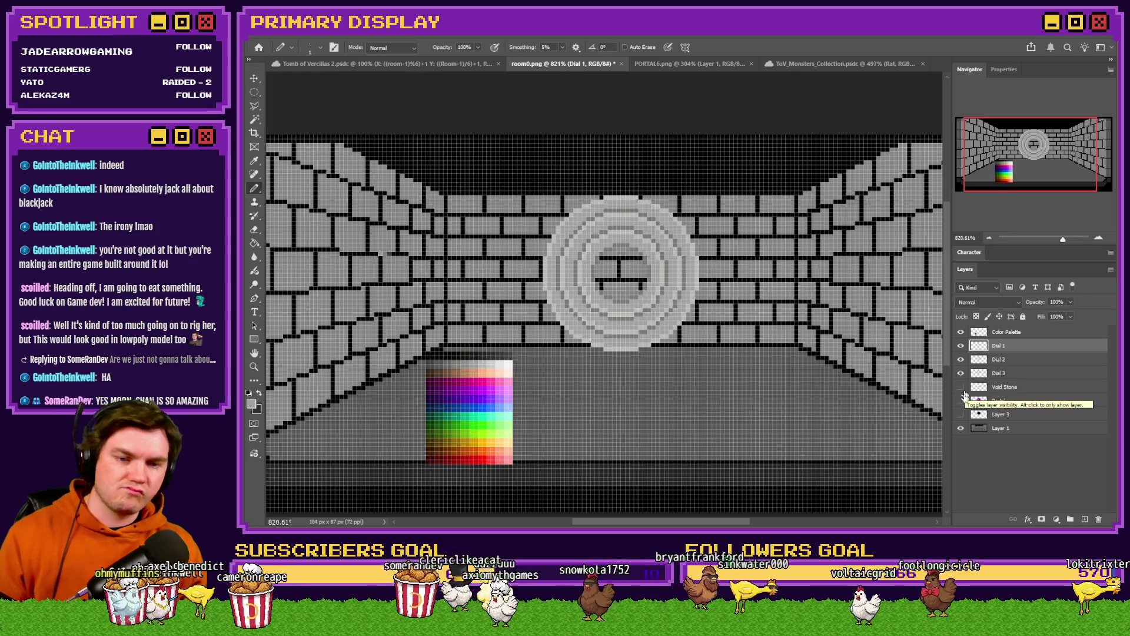
pyautogui.click(961, 415)
pyautogui.click(999, 416)
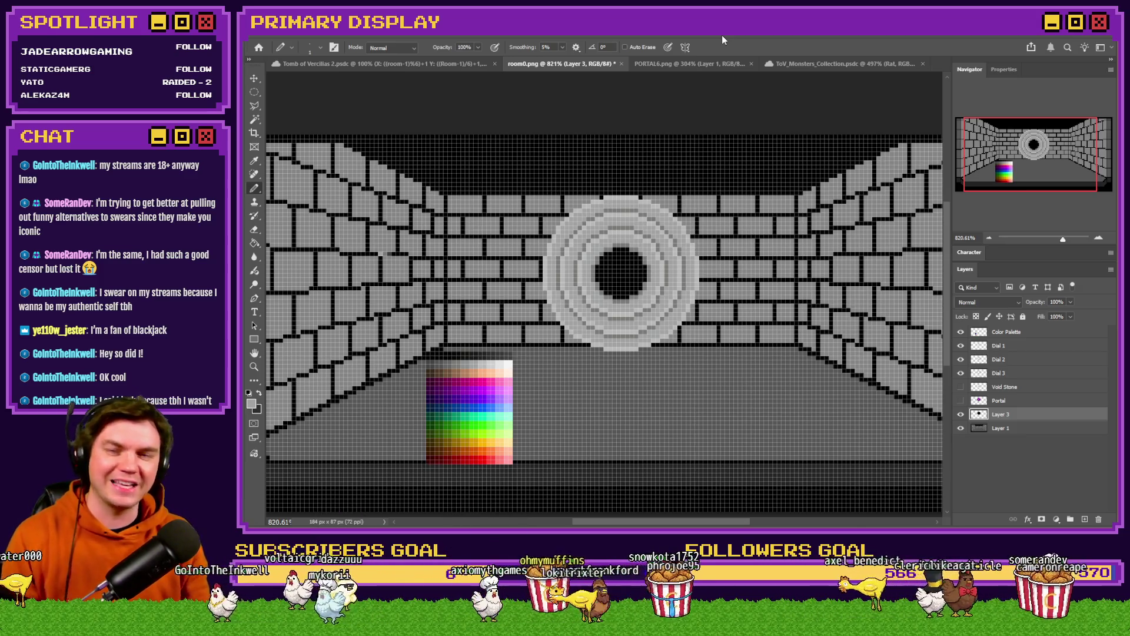
pyautogui.scroll(5, 665, 269)
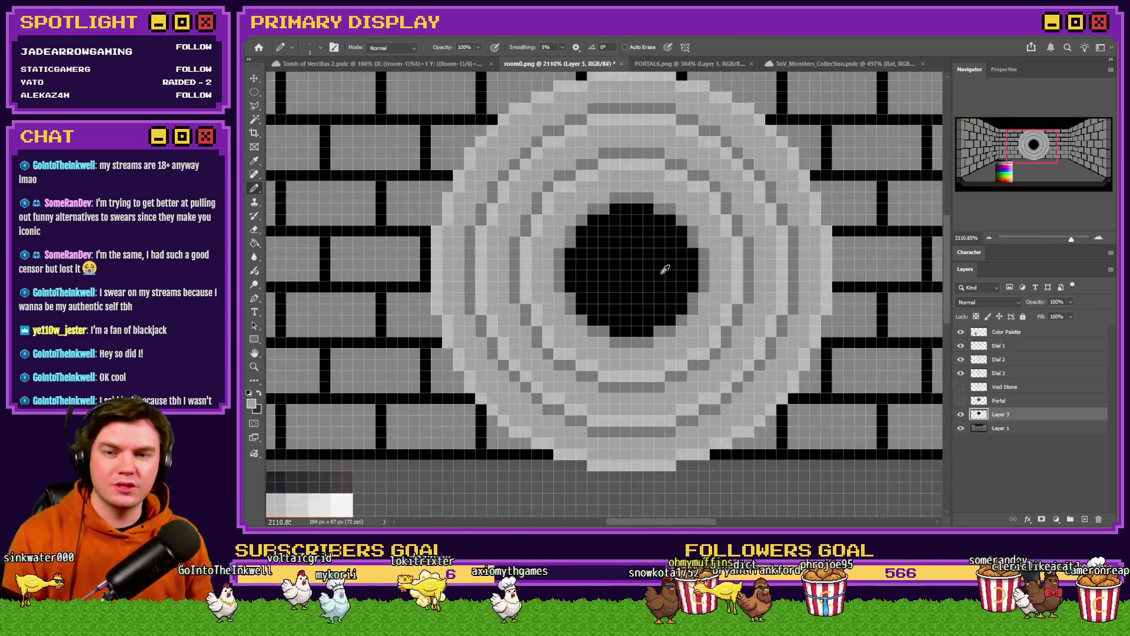
# Select the Dial 1, Dial 2 and Dial 3 layers and nudge them up one pixel
pyautogui.scroll(-2, 636, 269)
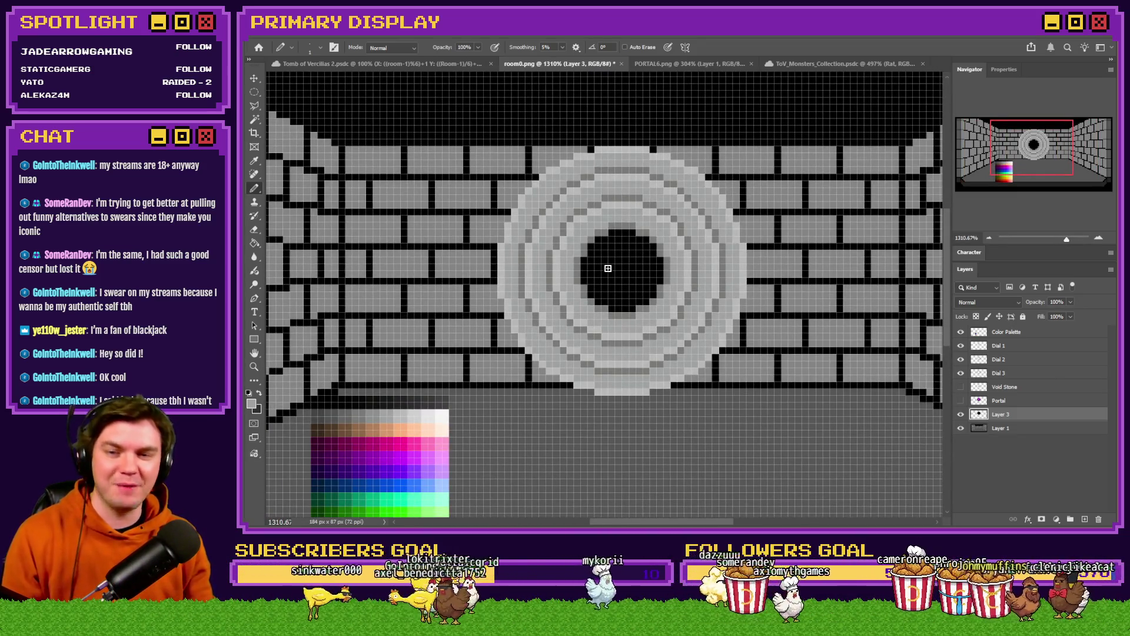
pyautogui.click(1037, 373)
pyautogui.keyDown('ctrl'); pyautogui.click(1032, 347); pyautogui.keyUp('ctrl')
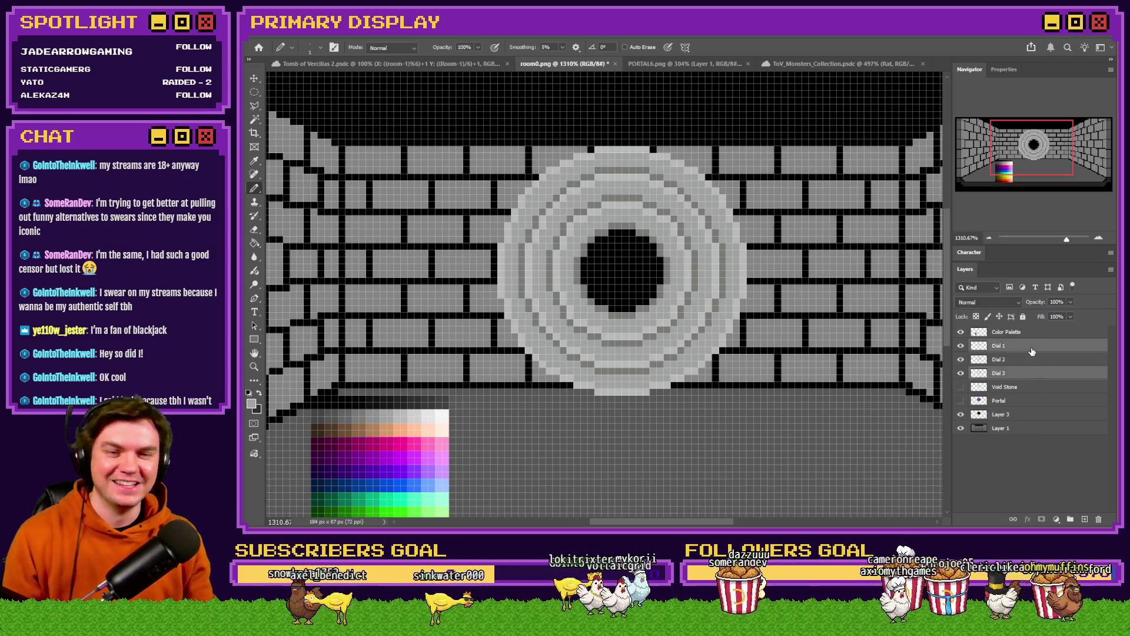
pyautogui.keyDown('ctrl'); pyautogui.click(1017, 362); pyautogui.keyUp('ctrl')
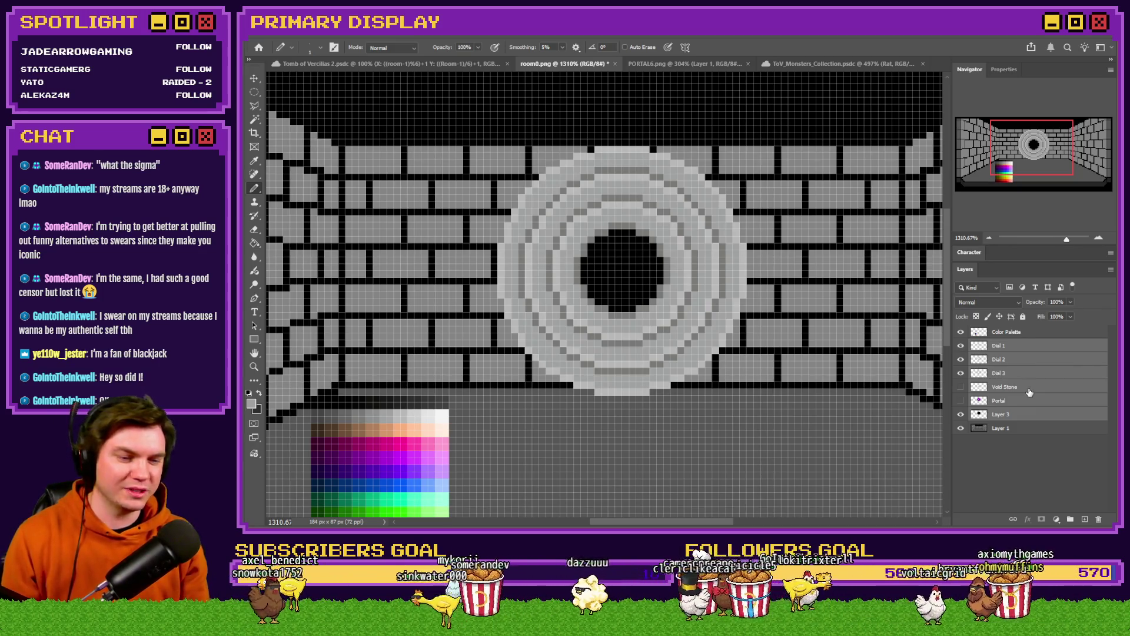
pyautogui.hotkey('ctrl', 'Up')
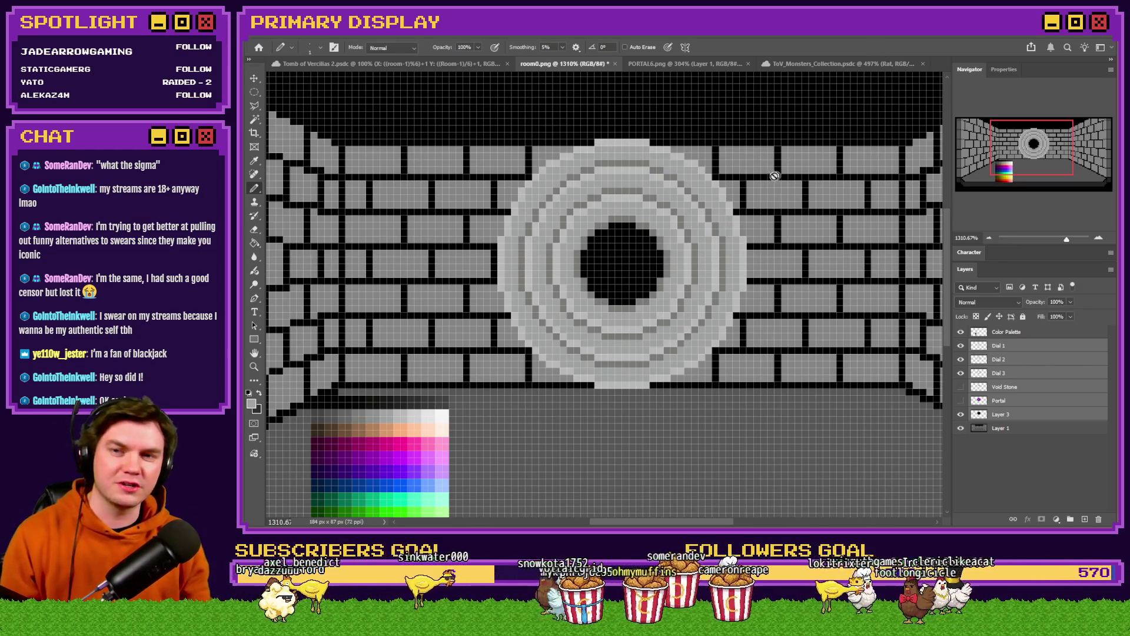
pyautogui.scroll(-8, 380, 148)
pyautogui.scroll(7, 380, 148)
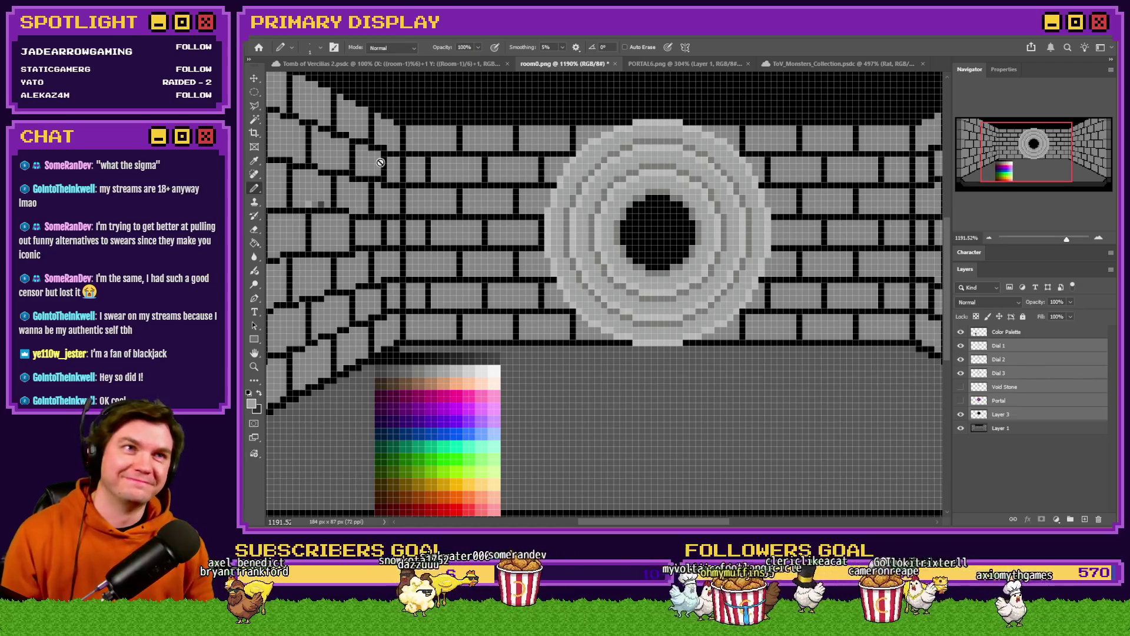
# Add an empty Layer 4 above Dial 1 and set the marquee tool to Elliptical
pyautogui.click(254, 93)
pyautogui.click(281, 92)
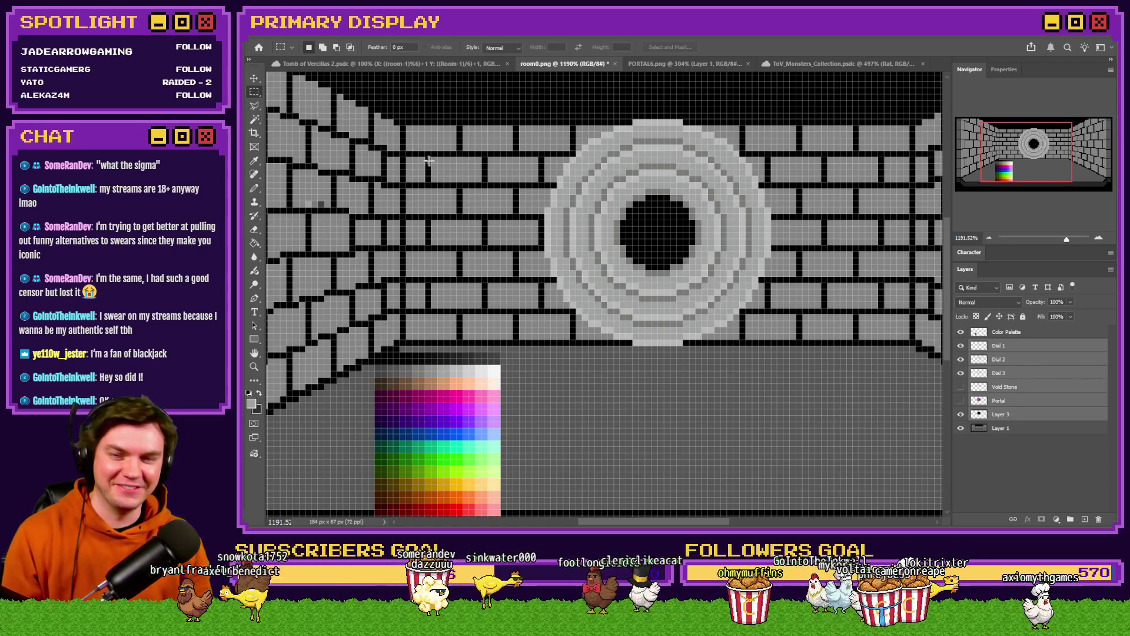
pyautogui.scroll(-5, 556, 204)
pyautogui.scroll(5, 556, 204)
pyautogui.scroll(1, 555, 204)
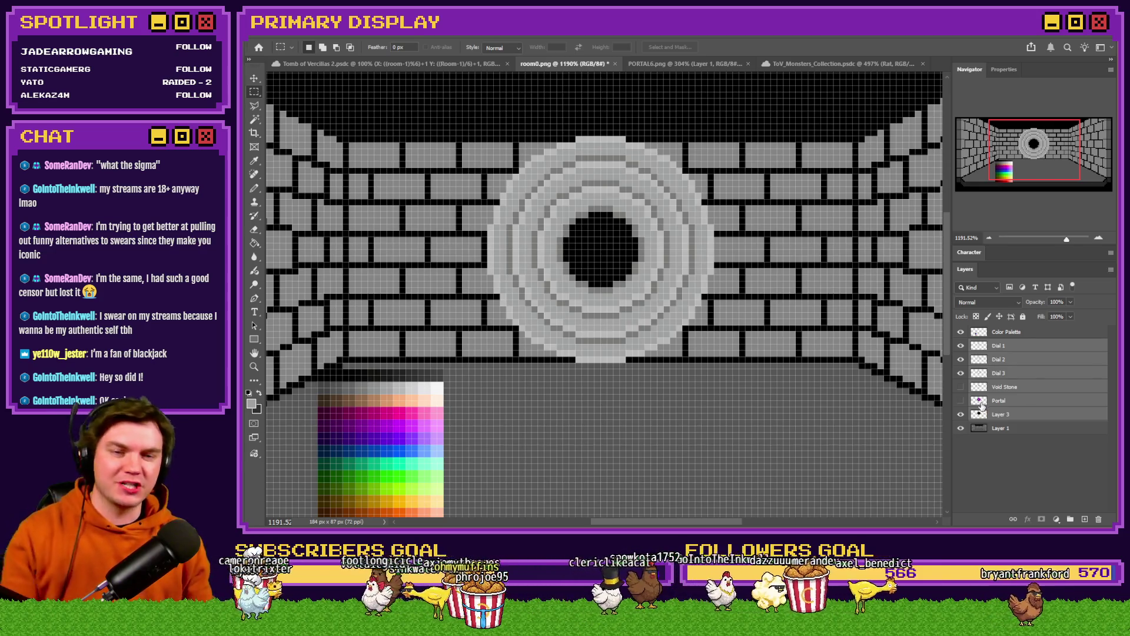
pyautogui.click(1036, 345)
pyautogui.click(1083, 521)
pyautogui.keyDown('alt'); pyautogui.scroll(-3, 757, 378); pyautogui.keyUp('alt')
pyautogui.rightClick(255, 91)
pyautogui.click(312, 103)
pyautogui.keyDown('alt'); pyautogui.scroll(2, 521, 240); pyautogui.keyUp('alt')
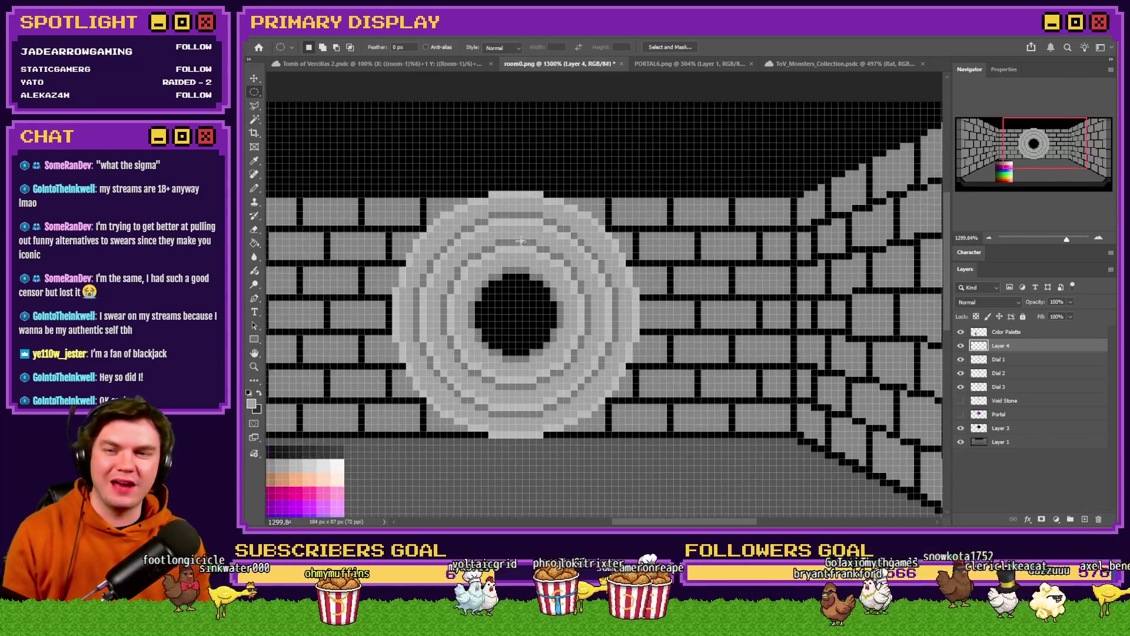
# Fill a circular selection over the portal with palette grey, deselect, and select Dial 3
pyautogui.scroll(-1, 521, 241)
pyautogui.moveTo(524, 298)
pyautogui.mouseDown()
pyautogui.moveTo(366, 415)
pyautogui.moveTo(380, 406)
pyautogui.mouseUp()
pyautogui.moveTo(448, 339); pyautogui.dragTo(451, 341)
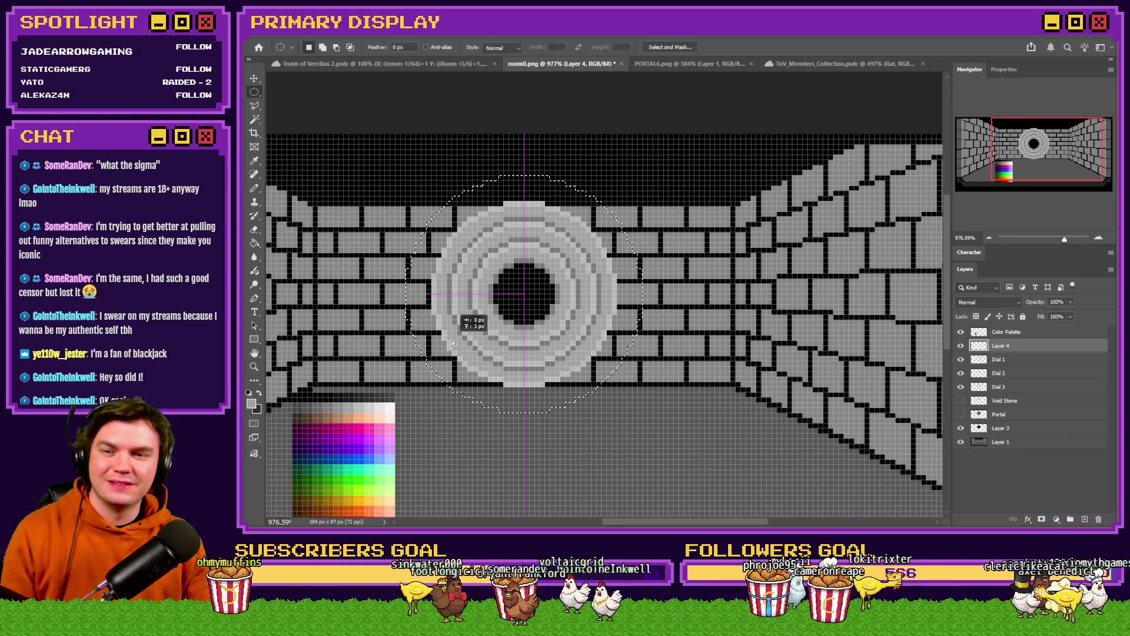
pyautogui.press('g')
pyautogui.scroll(1, 384, 302)
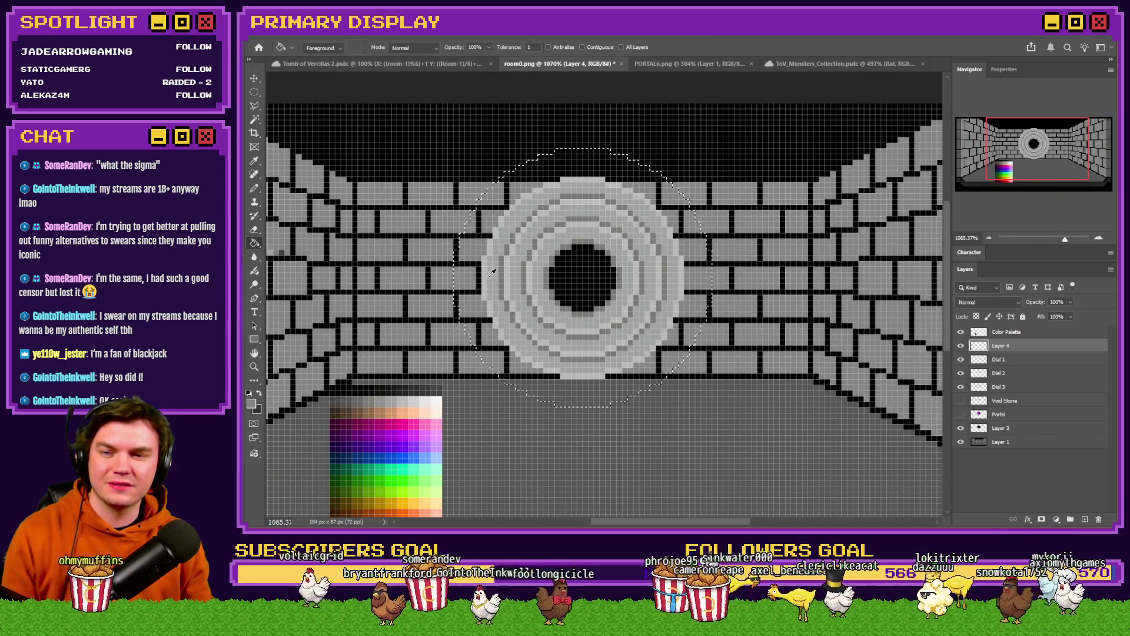
pyautogui.keyDown('alt'); pyautogui.click(380, 399); pyautogui.keyUp('alt')
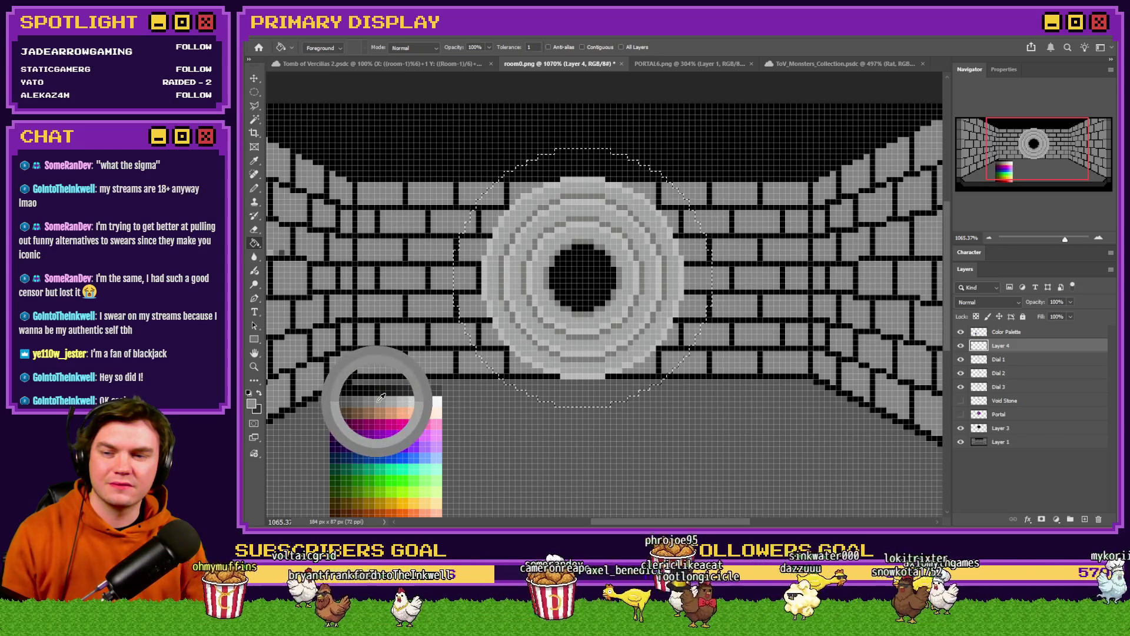
pyautogui.click(495, 227)
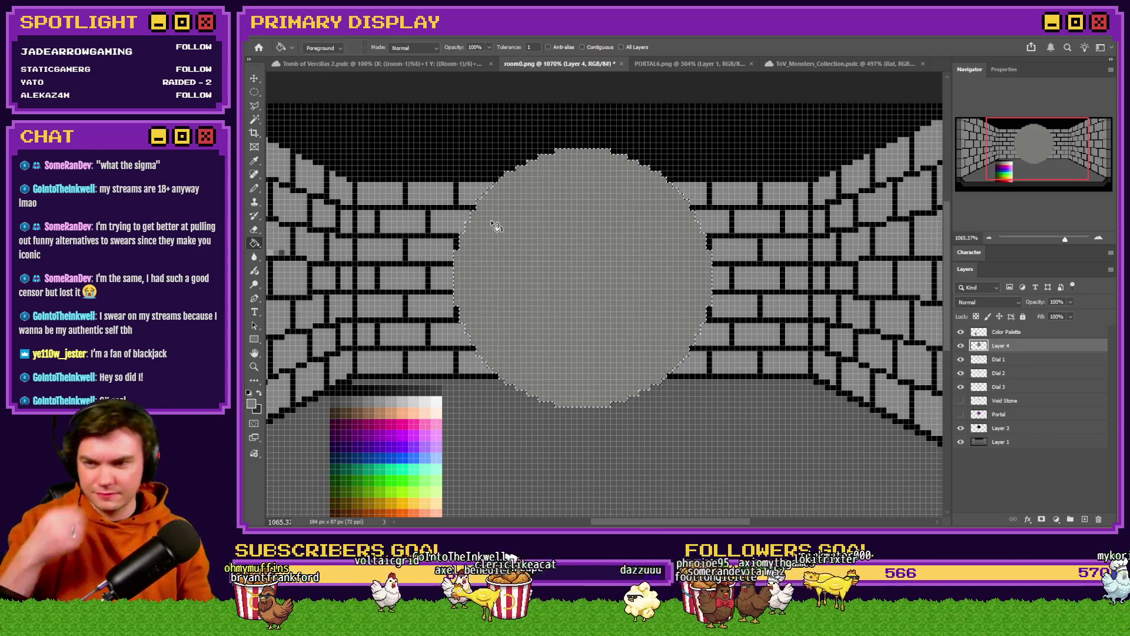
pyautogui.press('m')
pyautogui.hotkey('ctrl', 'd')
pyautogui.click(1001, 386)
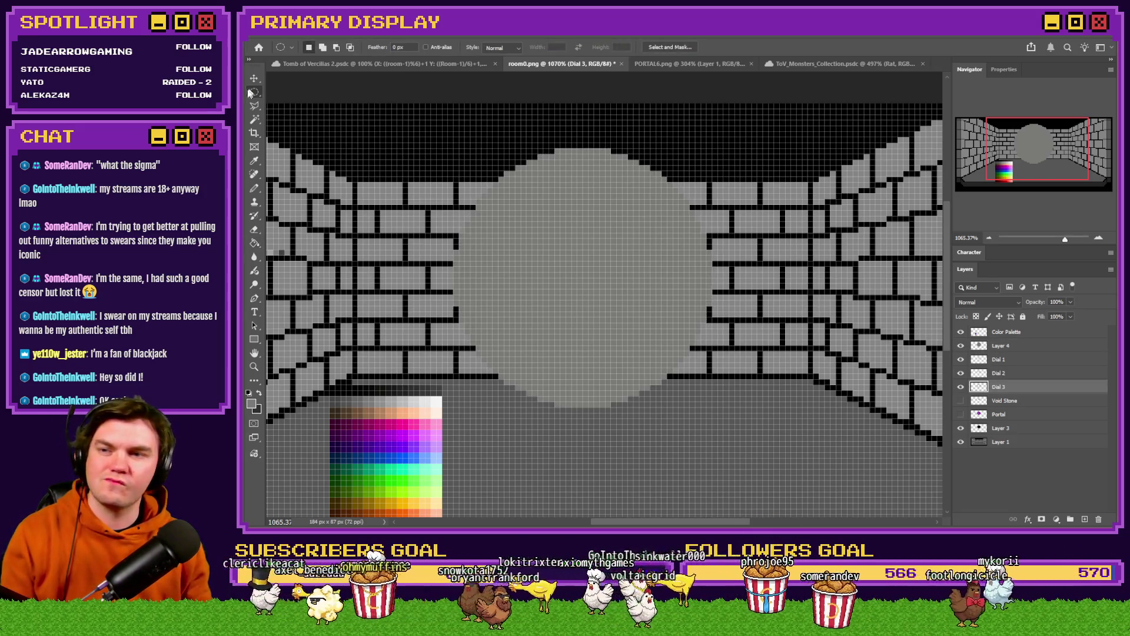
# Try colour-based and rectangular selections over the portal ring, then discard them
pyautogui.click(255, 119)
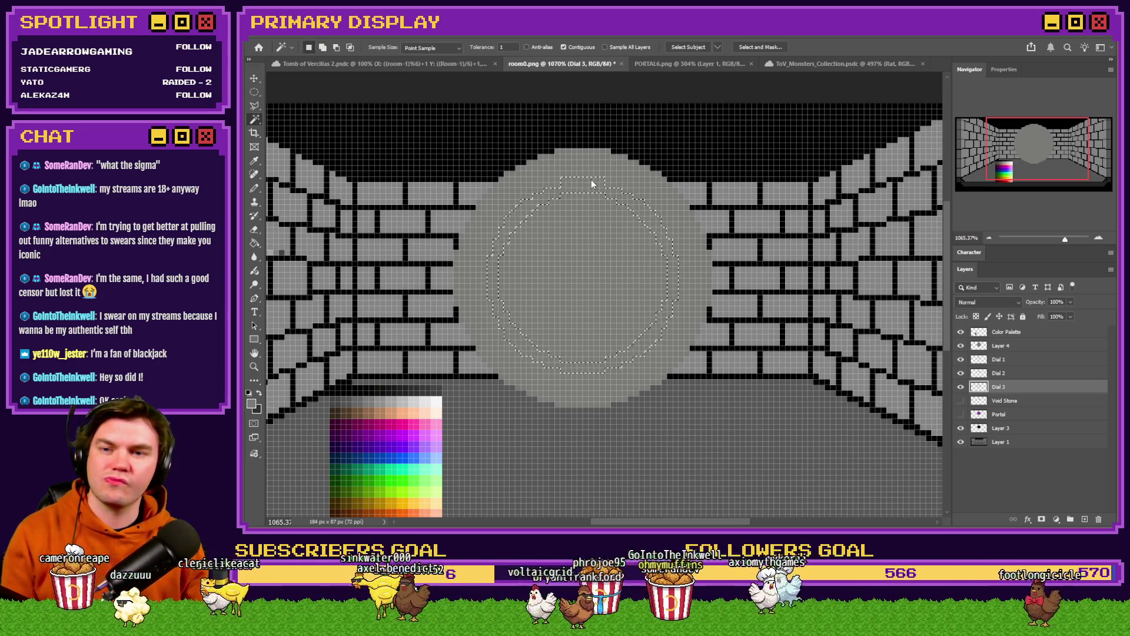
pyautogui.keyDown('shift'); pyautogui.click(587, 182); pyautogui.keyUp('shift')
pyautogui.rightClick(254, 92)
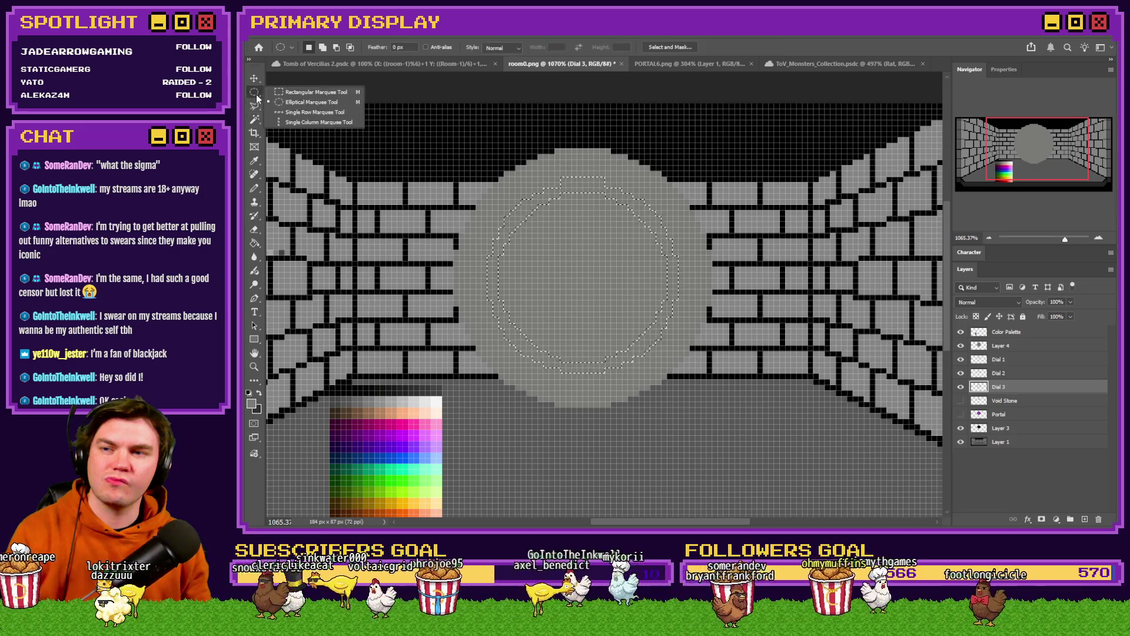
pyautogui.click(260, 97)
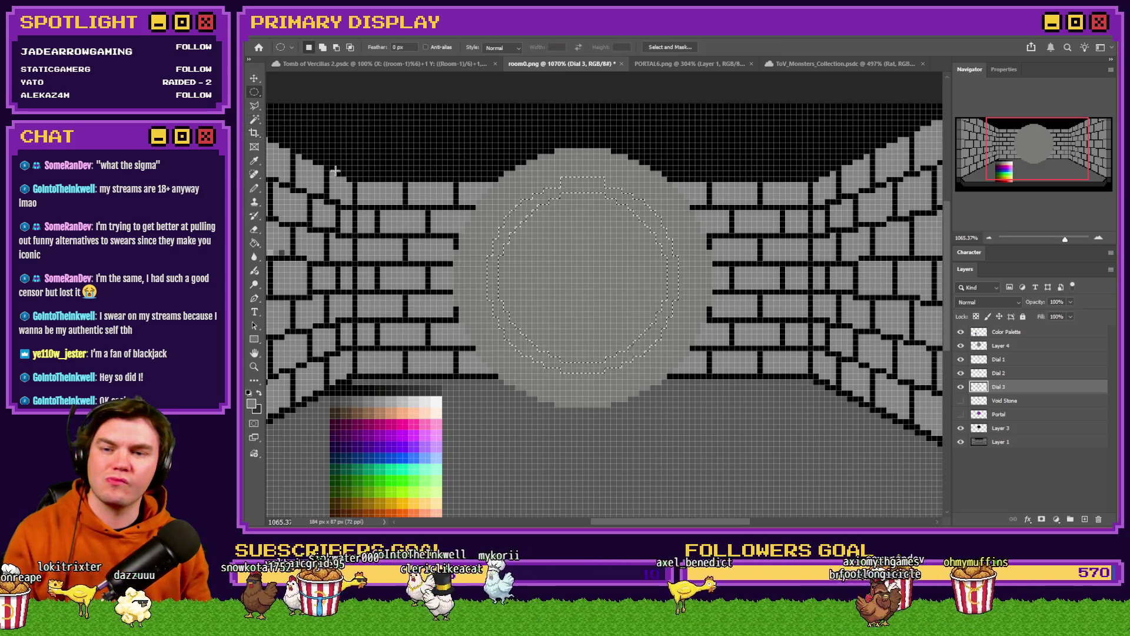
pyautogui.click(255, 120)
pyautogui.scroll(1, 491, 314)
pyautogui.scroll(2, 491, 314)
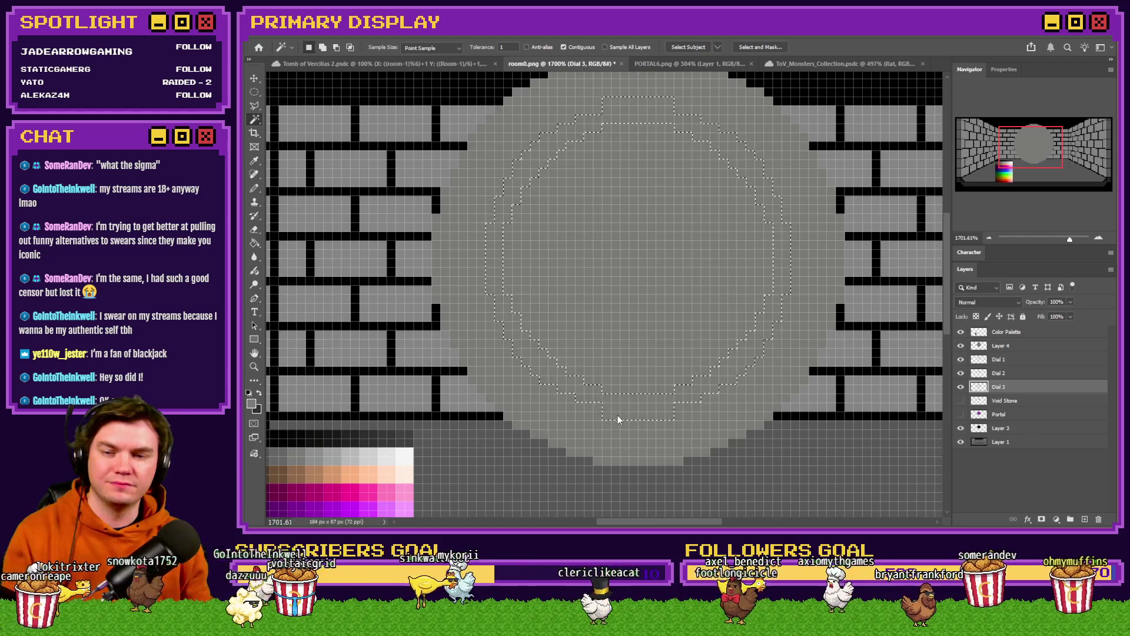
pyautogui.click(255, 93)
pyautogui.click(289, 92)
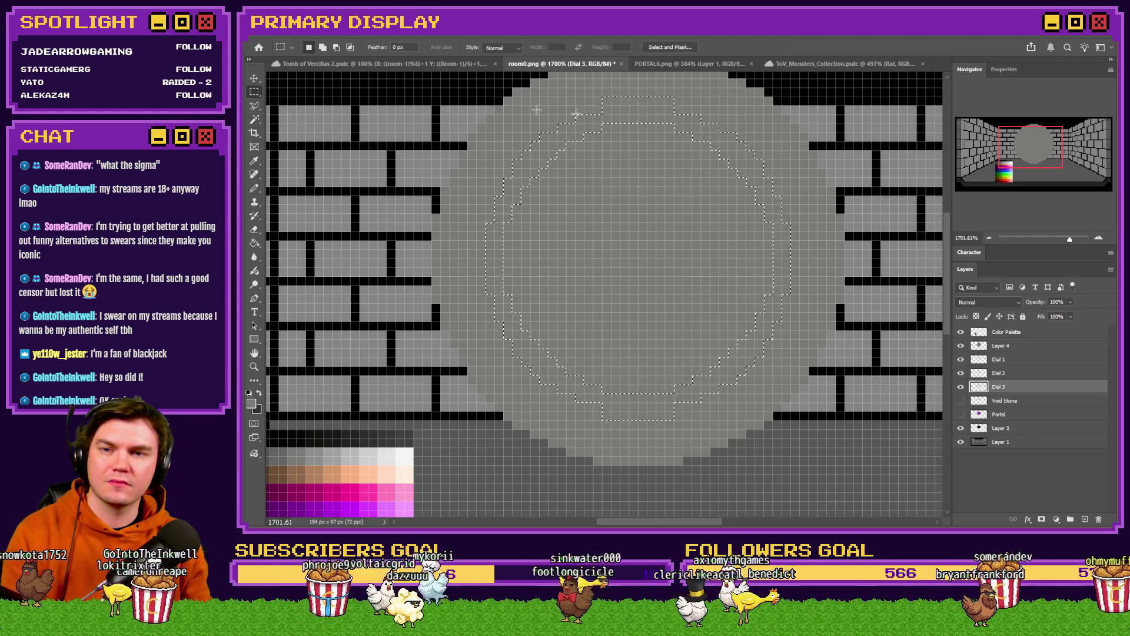
pyautogui.moveTo(635, 105)
pyautogui.mouseDown()
pyautogui.moveTo(676, 335)
pyautogui.moveTo(668, 415)
pyautogui.mouseUp()
pyautogui.moveTo(558, 321); pyautogui.dragTo(575, 339)
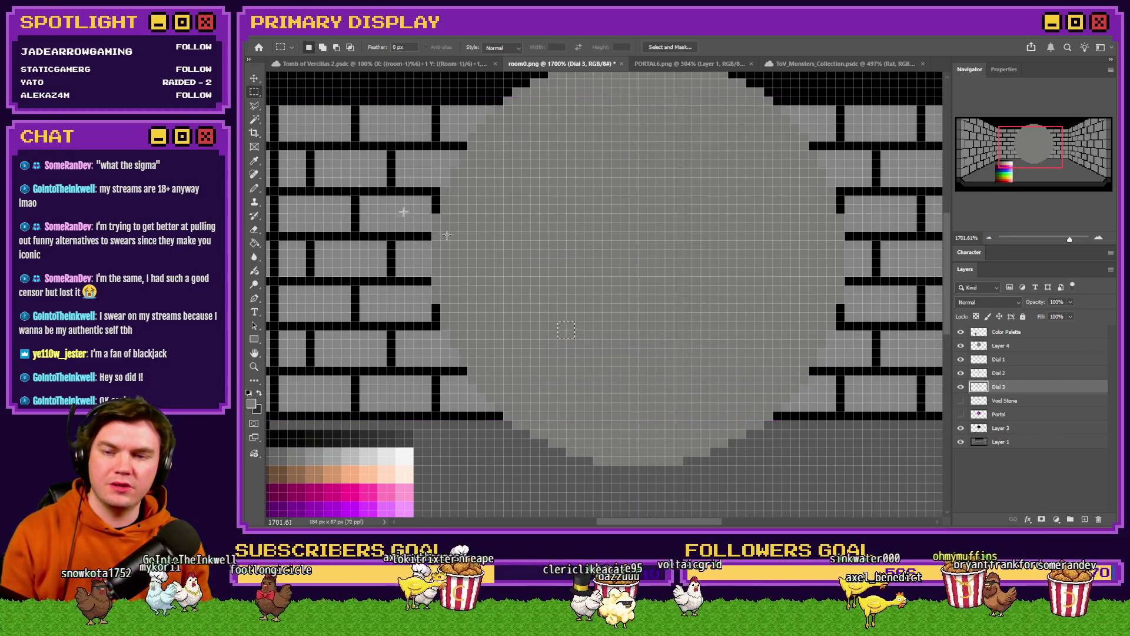
# Select a 32 px circle centred on the portal and delete it from Layer 4's grey disc
pyautogui.click(254, 92)
pyautogui.click(294, 102)
pyautogui.scroll(-2, 462, 162)
pyautogui.moveTo(481, 135); pyautogui.dragTo(722, 371)
pyautogui.moveTo(646, 289); pyautogui.dragTo(615, 259)
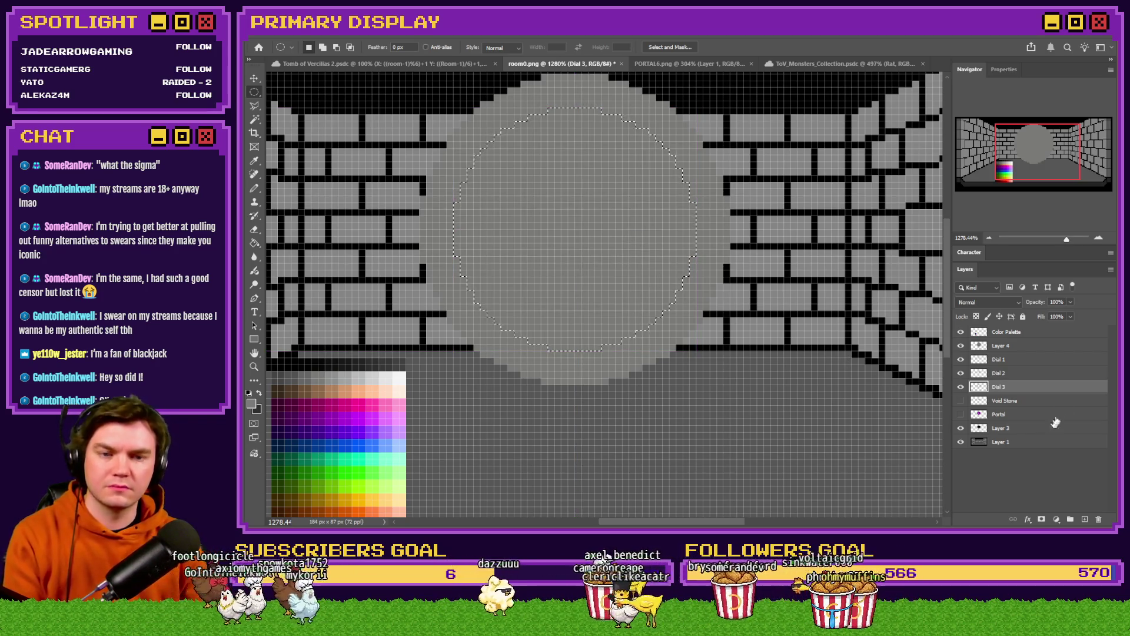
pyautogui.click(1004, 349)
pyautogui.press('Delete')
pyautogui.hotkey('ctrl', 'd')
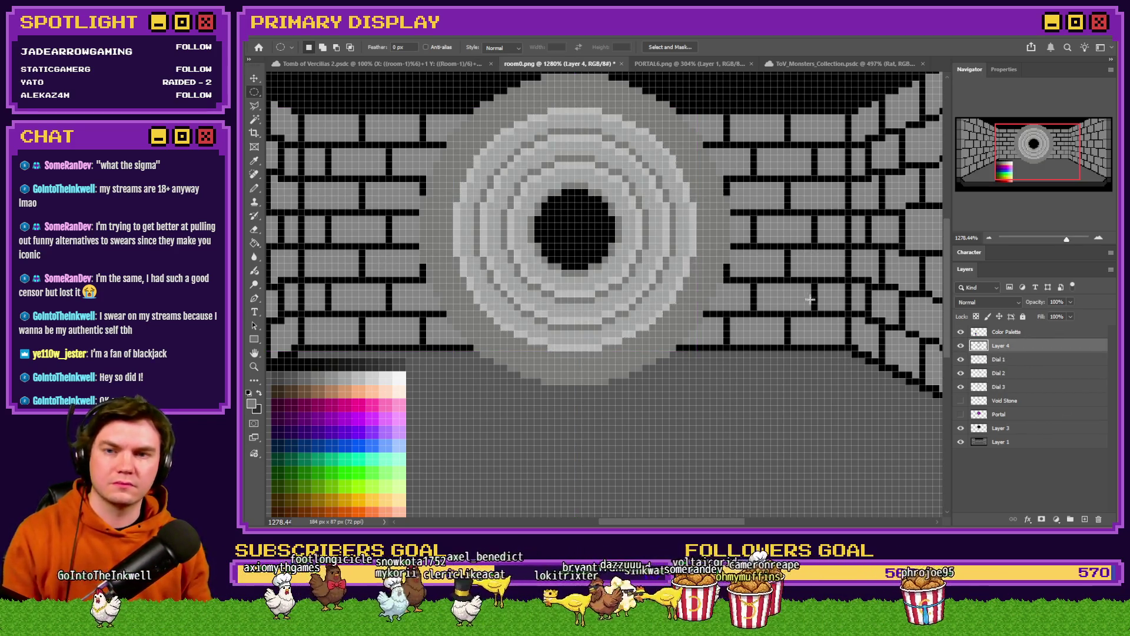
pyautogui.scroll(-2, 589, 250)
pyautogui.scroll(3, 589, 249)
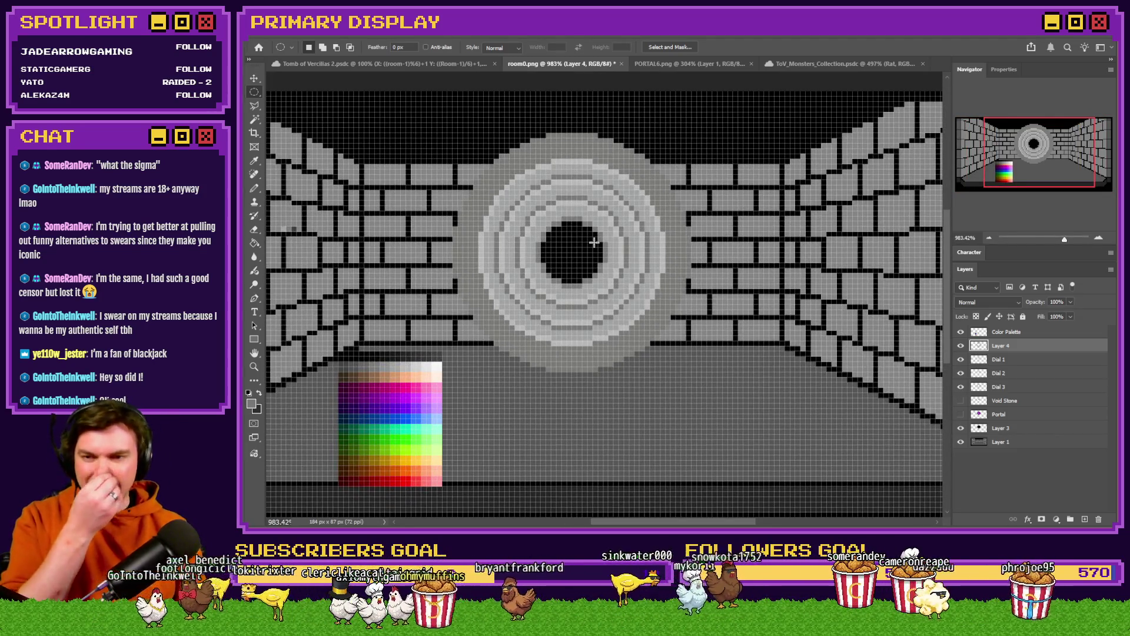
pyautogui.click(254, 188)
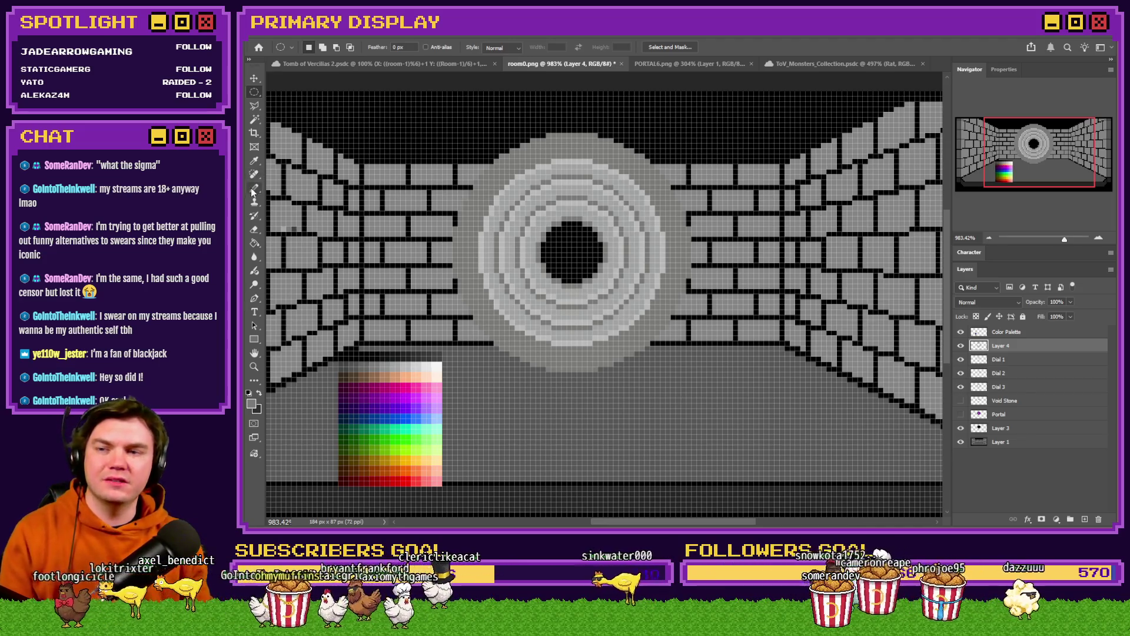
pyautogui.scroll(-2, 532, 187)
pyautogui.scroll(4, 532, 187)
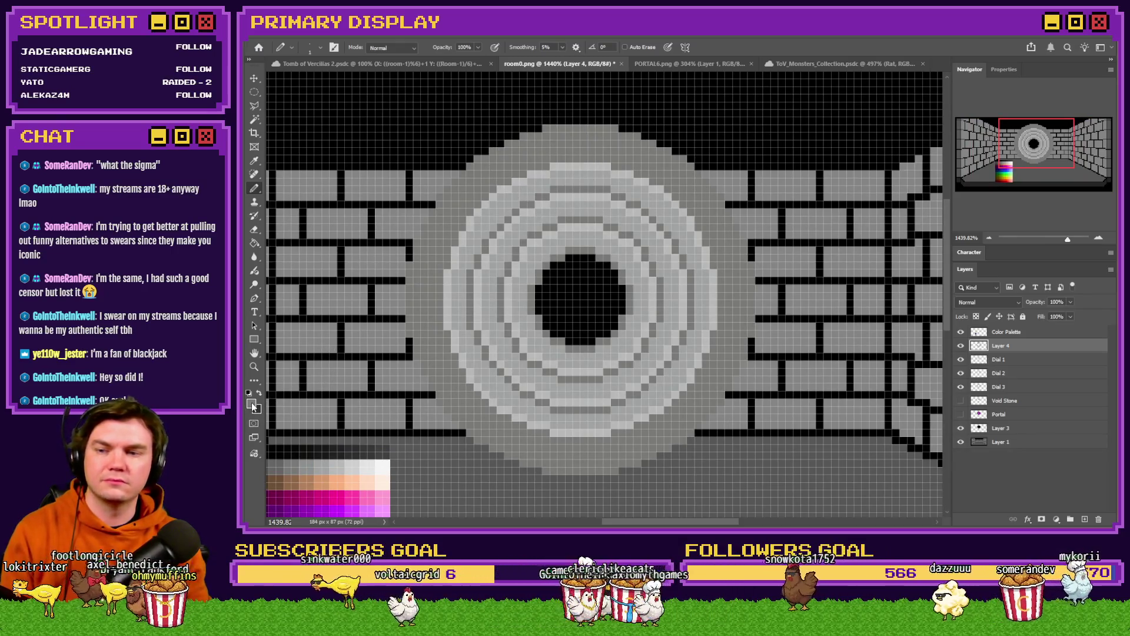
pyautogui.scroll(-3, 599, 279)
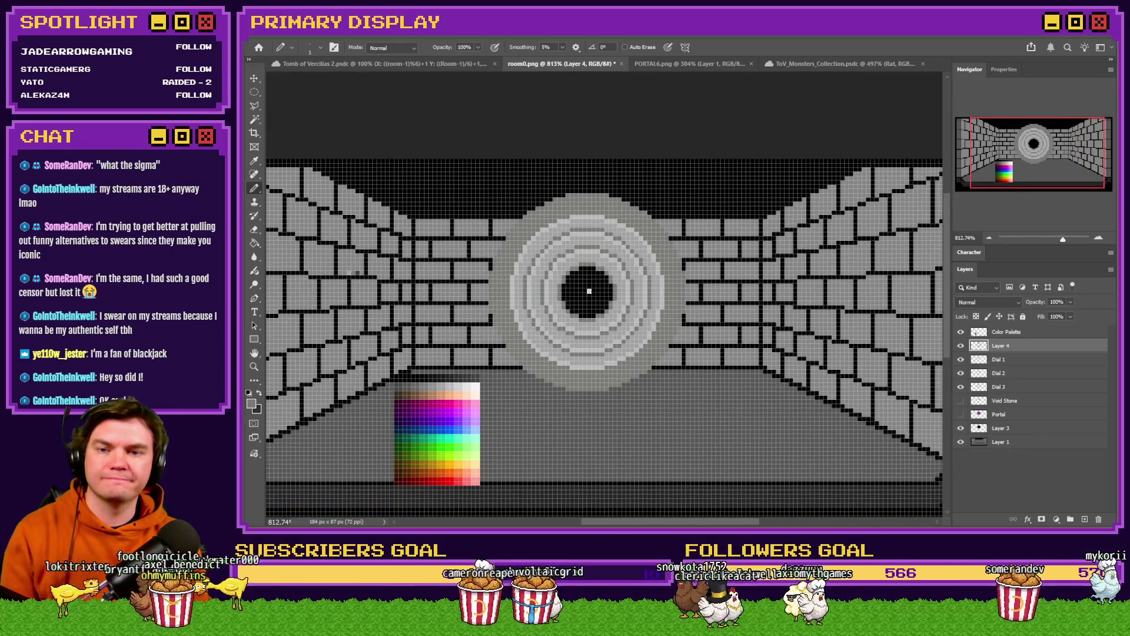
pyautogui.click(254, 243)
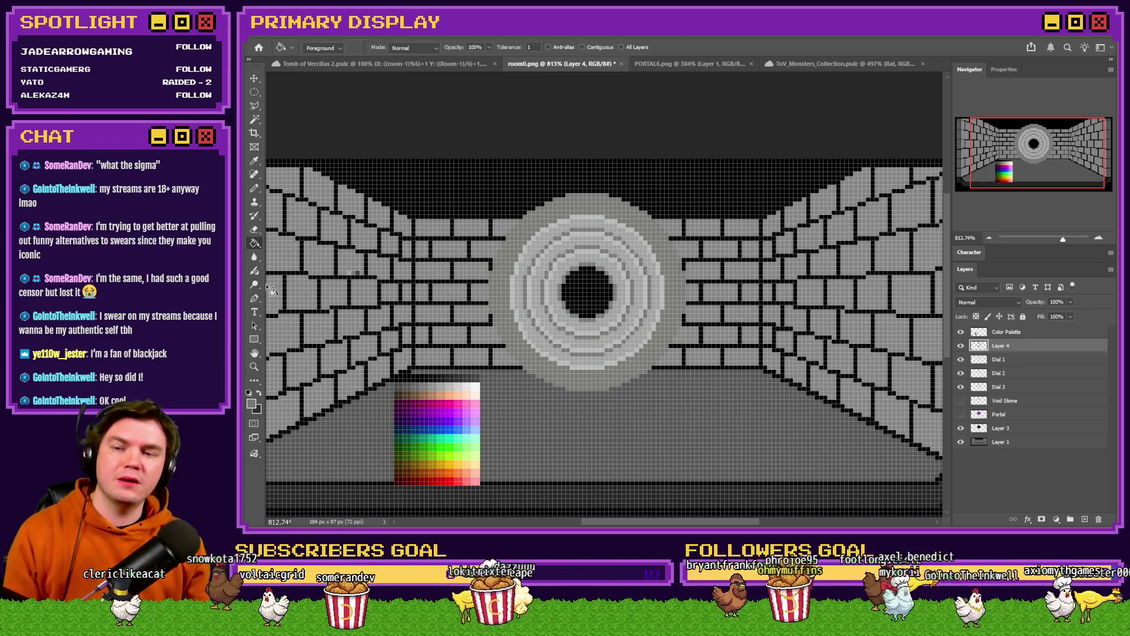
# Show the purple Void Stone orb in the portal centre after briefly previewing the Portal layer
pyautogui.click(255, 188)
pyautogui.scroll(-2, 704, 232)
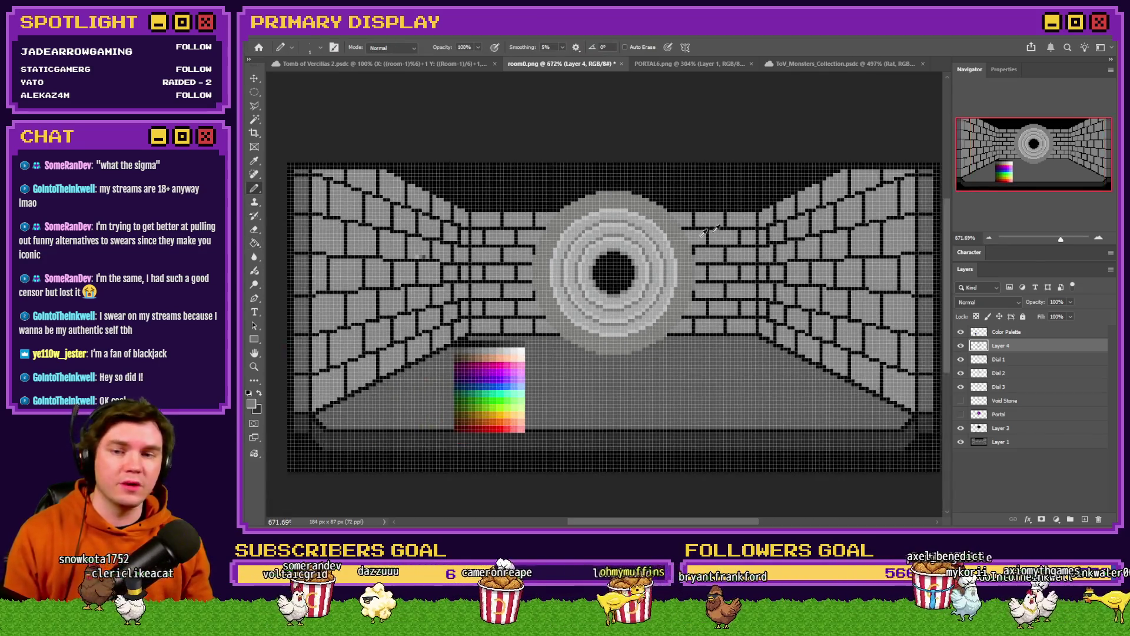
pyautogui.scroll(1, 592, 290)
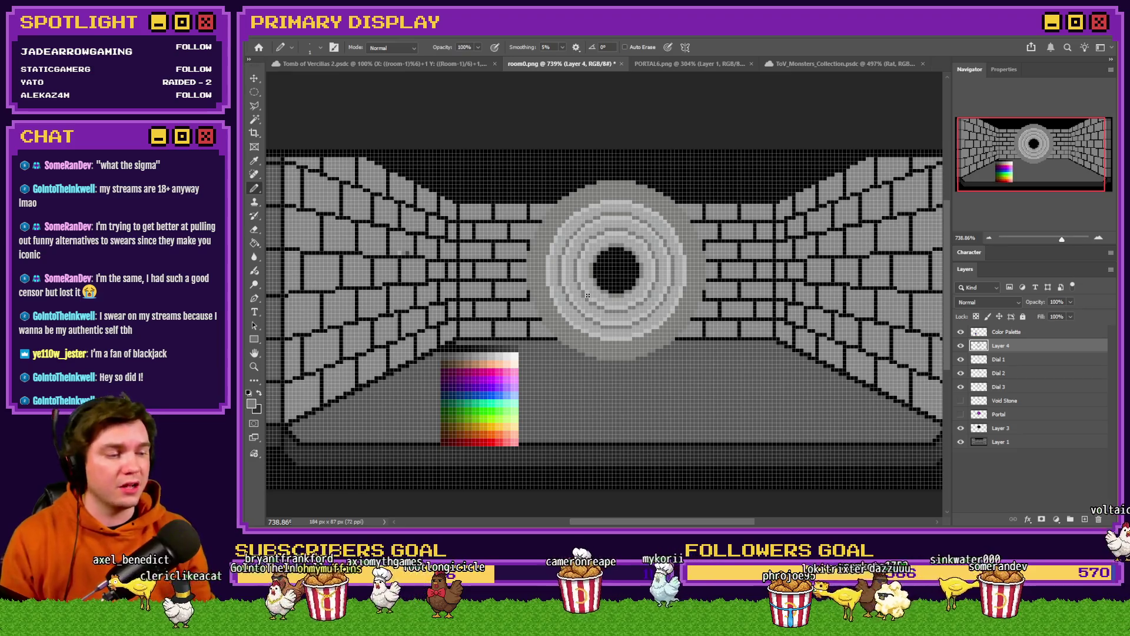
pyautogui.scroll(-2, 546, 334)
pyautogui.scroll(2, 546, 334)
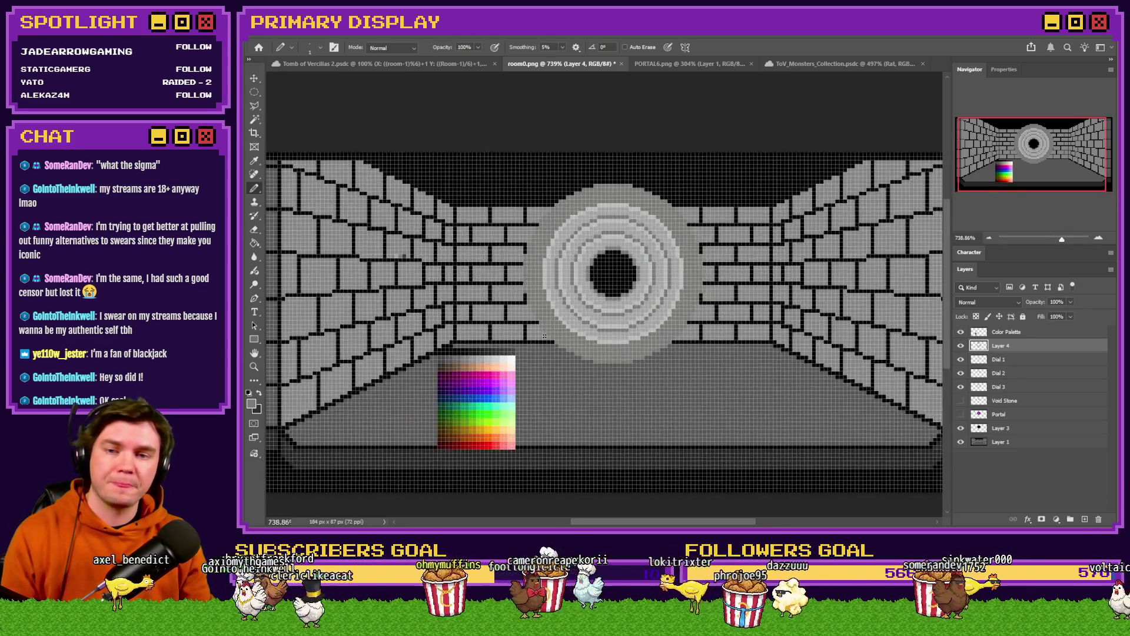
pyautogui.click(961, 414)
pyautogui.click(961, 415)
pyautogui.click(960, 400)
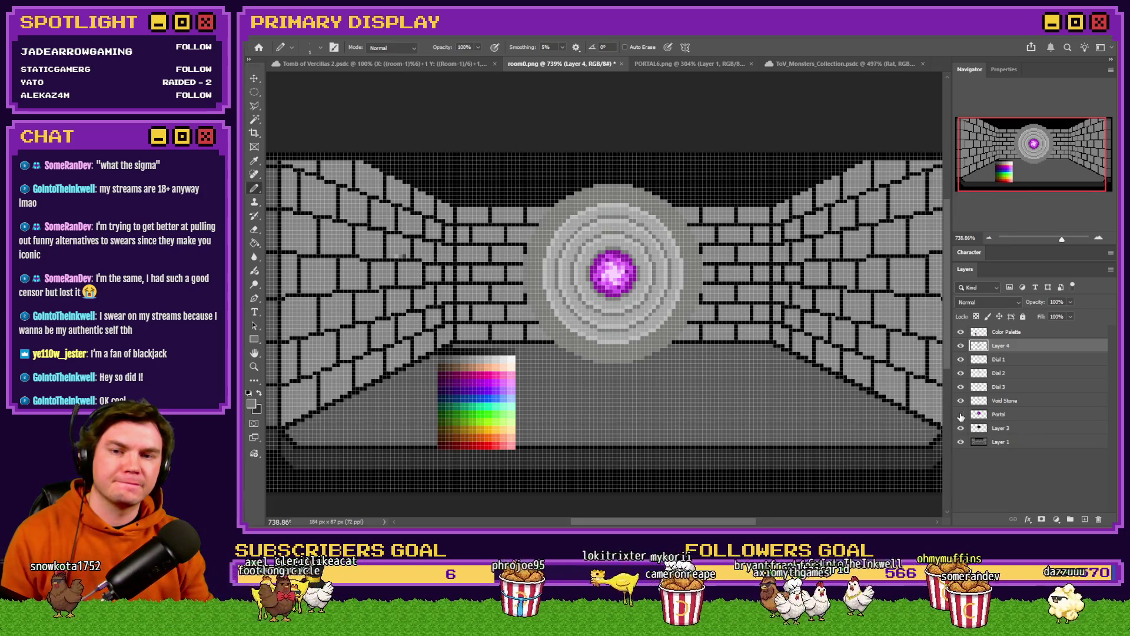
pyautogui.click(1015, 403)
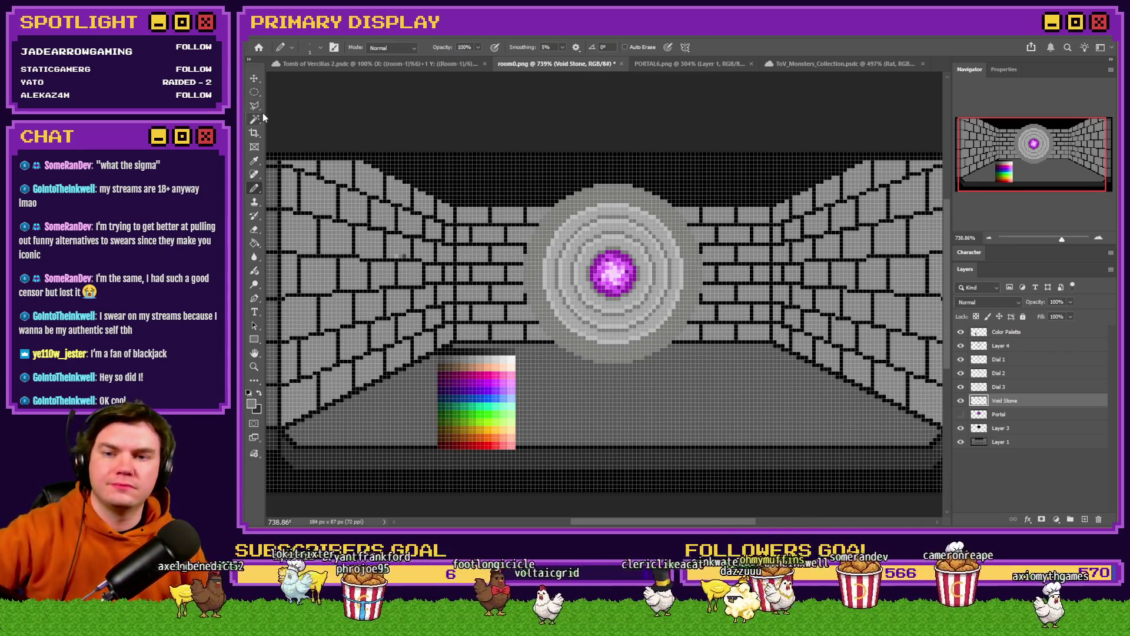
pyautogui.moveTo(255, 91); pyautogui.dragTo(294, 94)
pyautogui.scroll(3, 605, 272)
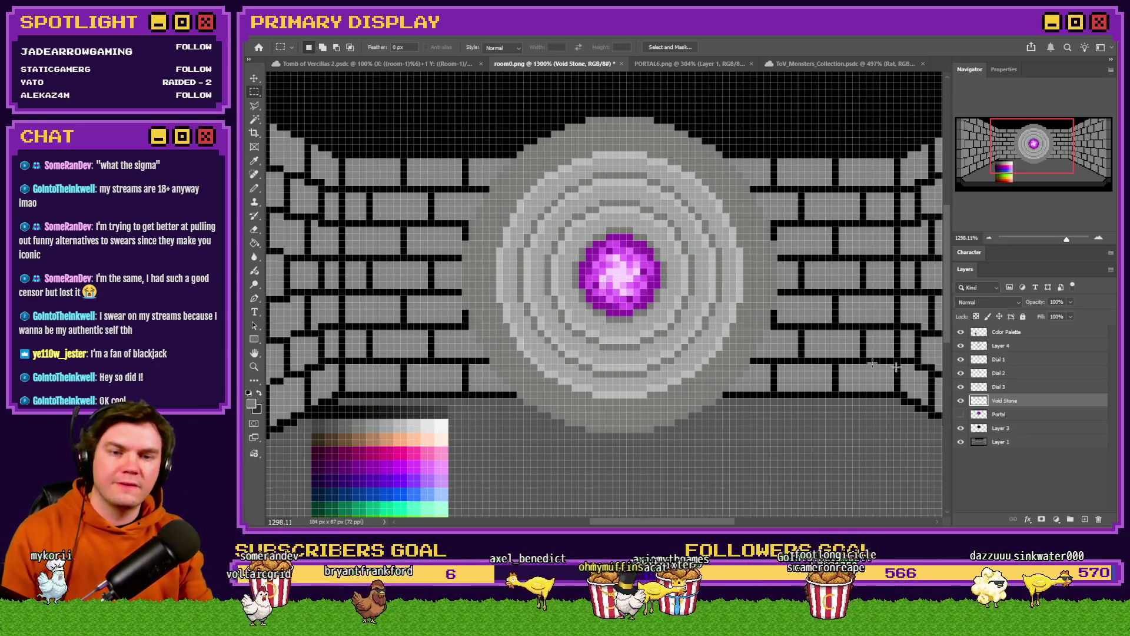
pyautogui.click(1023, 348)
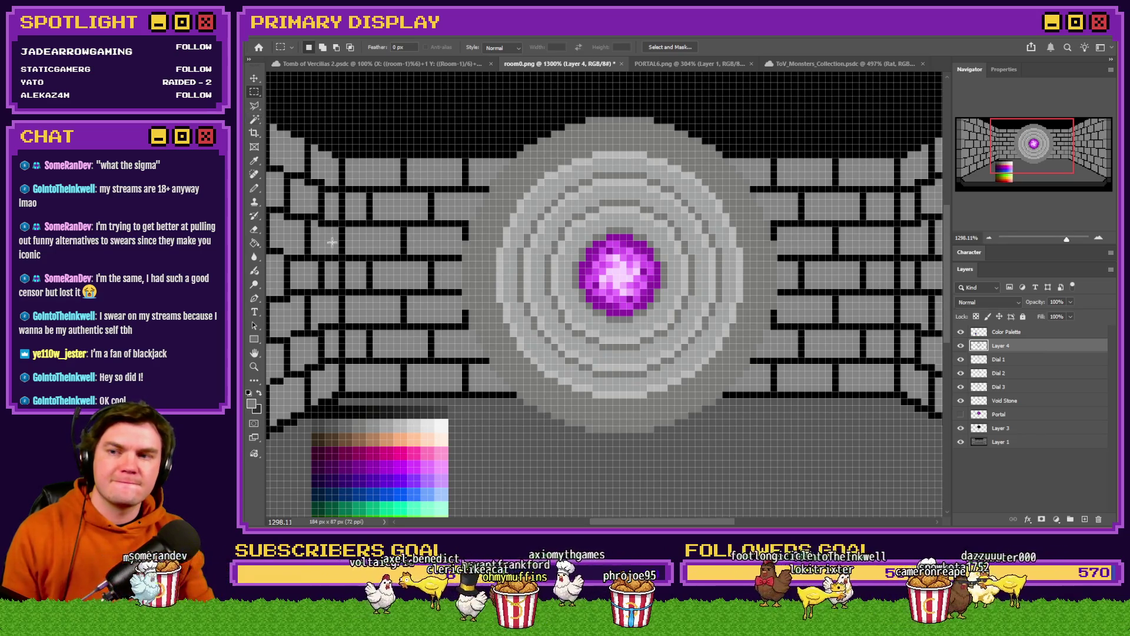
# Select a circle around the portal and fill the outer ring with a palette grey
pyautogui.scroll(2, 332, 242)
pyautogui.press('b')
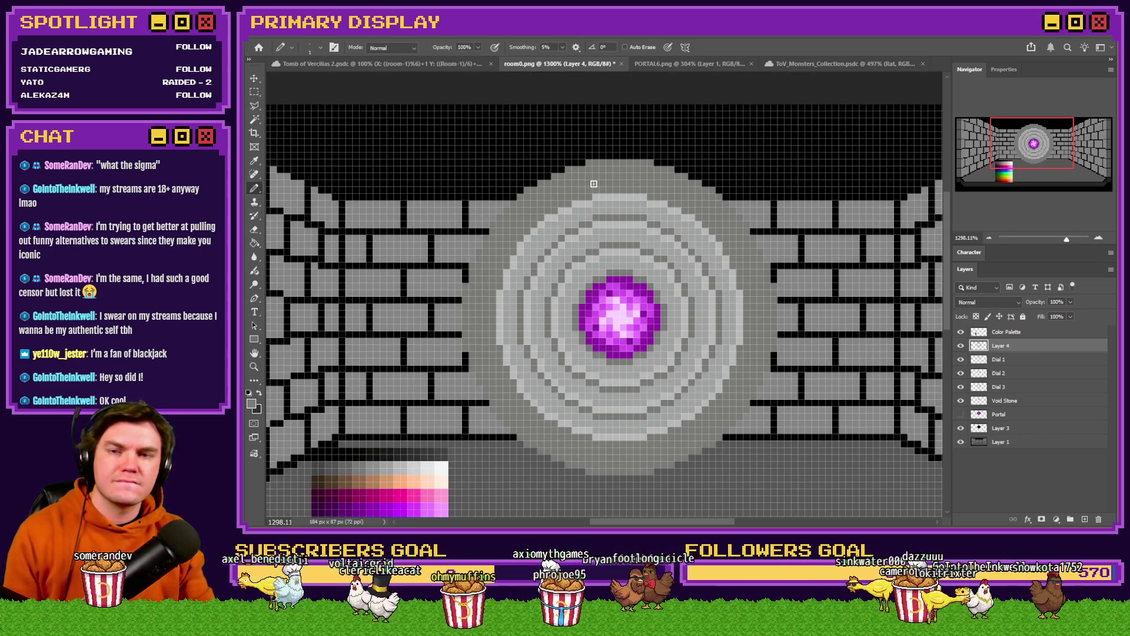
pyautogui.moveTo(255, 92); pyautogui.dragTo(297, 104)
pyautogui.scroll(-3, 571, 184)
pyautogui.scroll(2, 571, 185)
pyautogui.moveTo(471, 166)
pyautogui.mouseDown()
pyautogui.moveTo(816, 367)
pyautogui.moveTo(822, 418)
pyautogui.mouseUp()
pyautogui.moveTo(664, 374); pyautogui.dragTo(683, 373)
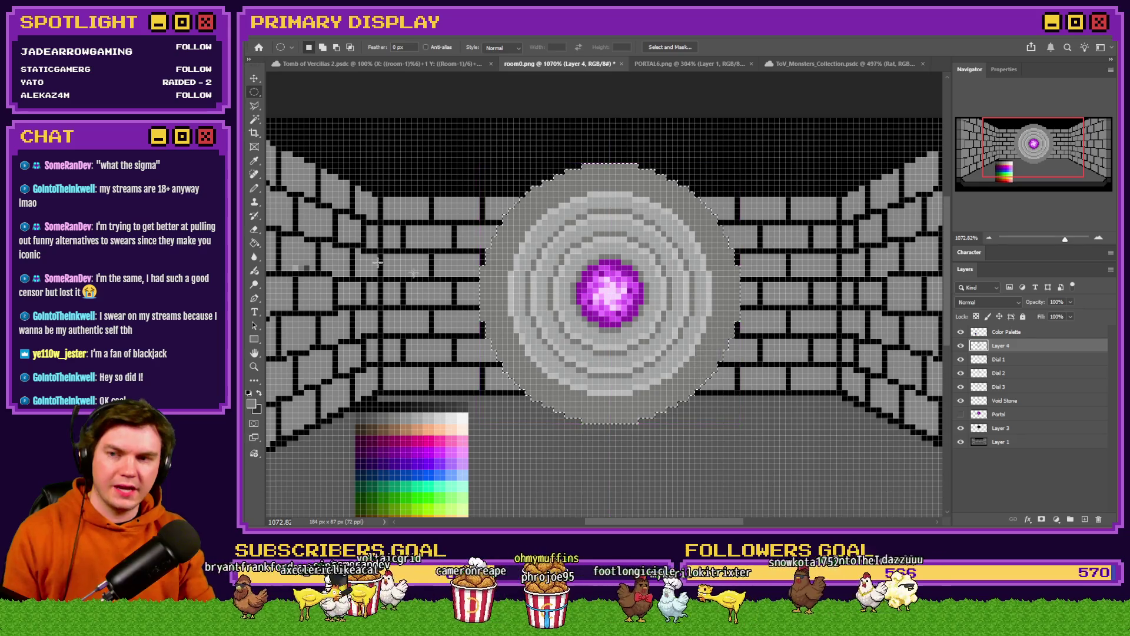
pyautogui.press('g')
pyautogui.keyDown('alt'); pyautogui.click(537, 196); pyautogui.keyUp('alt')
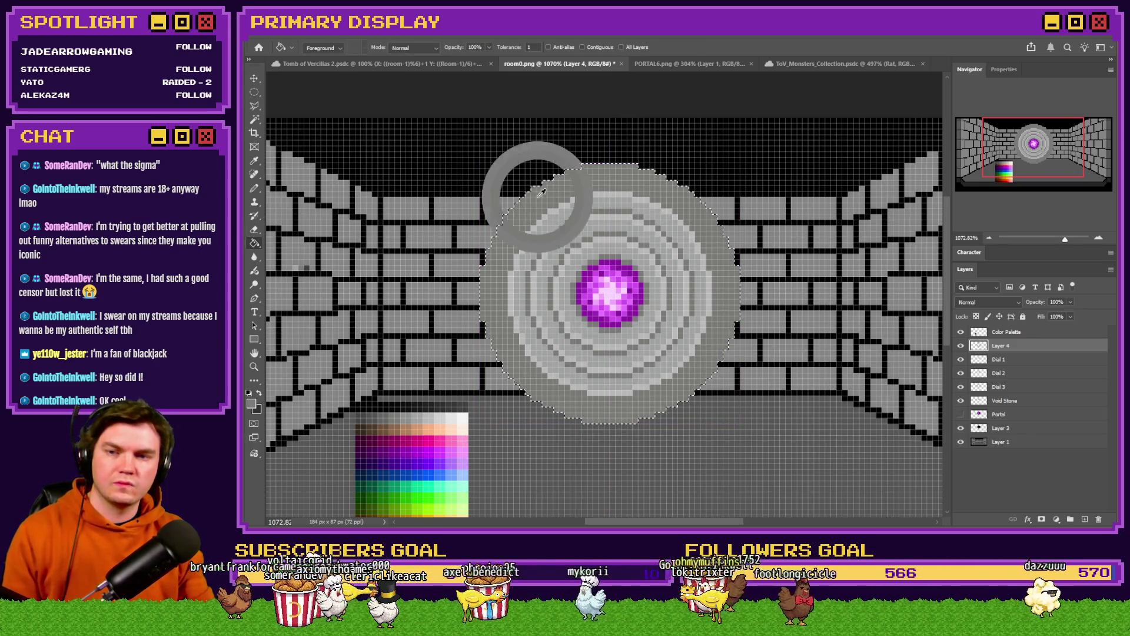
pyautogui.keyDown('alt'); pyautogui.click(390, 415); pyautogui.keyUp('alt')
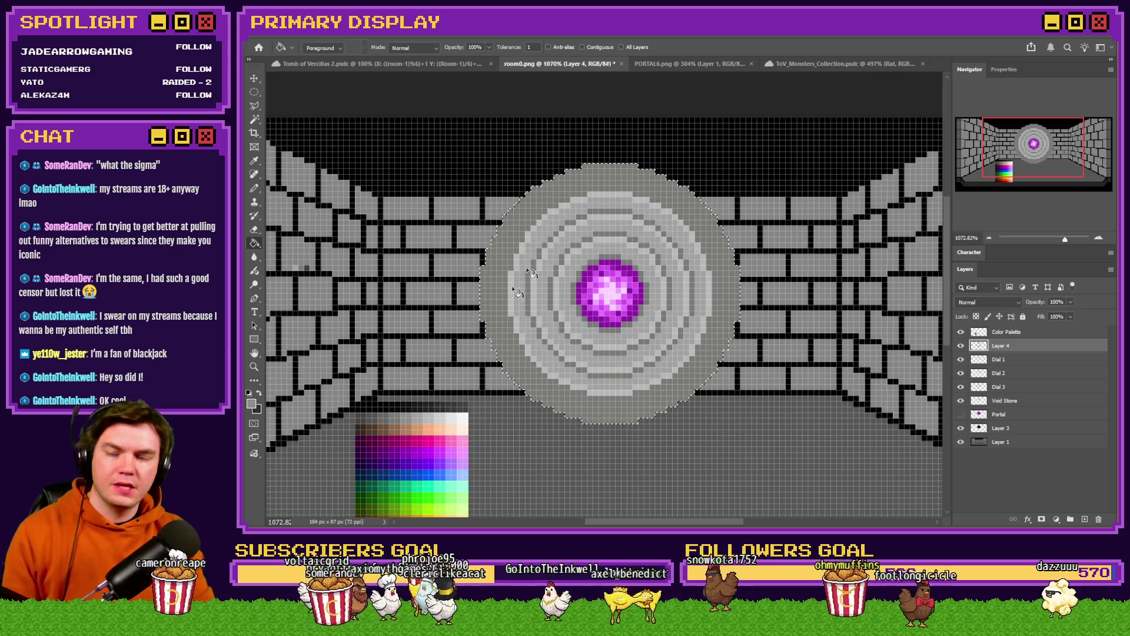
pyautogui.click(558, 196)
# Select a 43-pixel circle on the portal and fill the lighter band with darker grey
pyautogui.rightClick(254, 92)
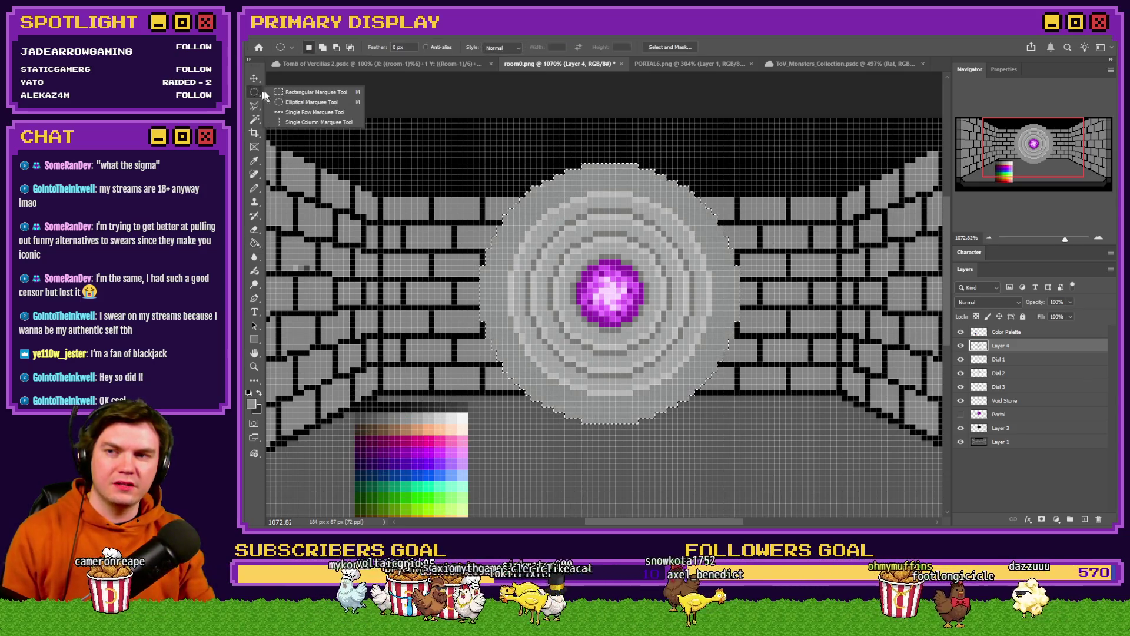
pyautogui.click(307, 101)
pyautogui.moveTo(465, 164); pyautogui.dragTo(726, 399)
pyautogui.moveTo(636, 318); pyautogui.dragTo(668, 331)
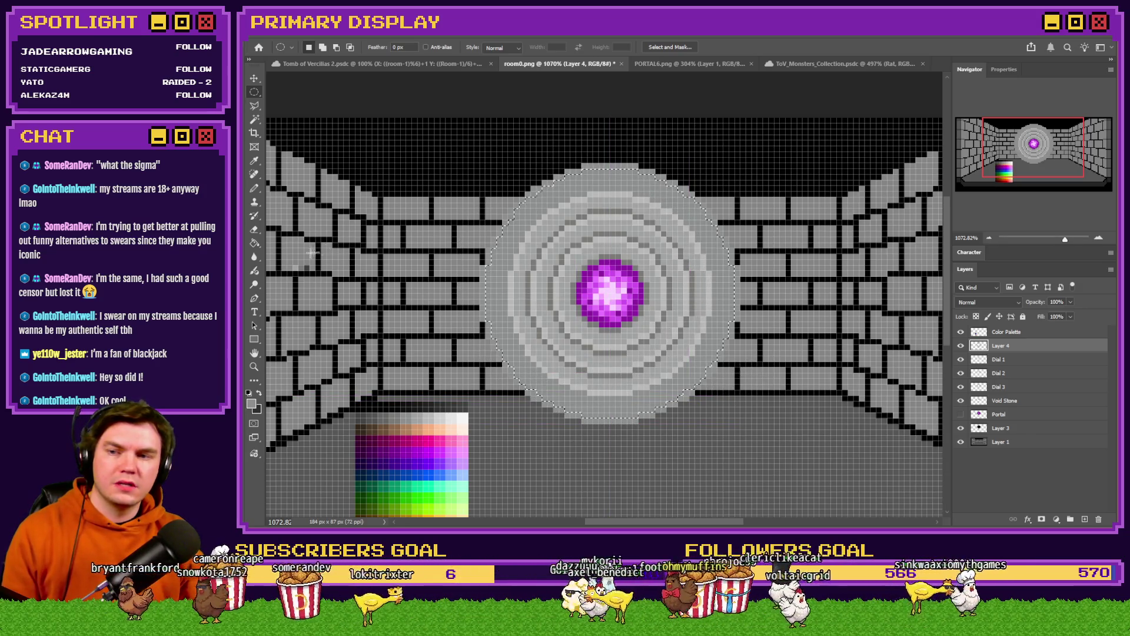
pyautogui.click(255, 242)
pyautogui.keyDown('alt'); pyautogui.click(404, 417); pyautogui.keyUp('alt')
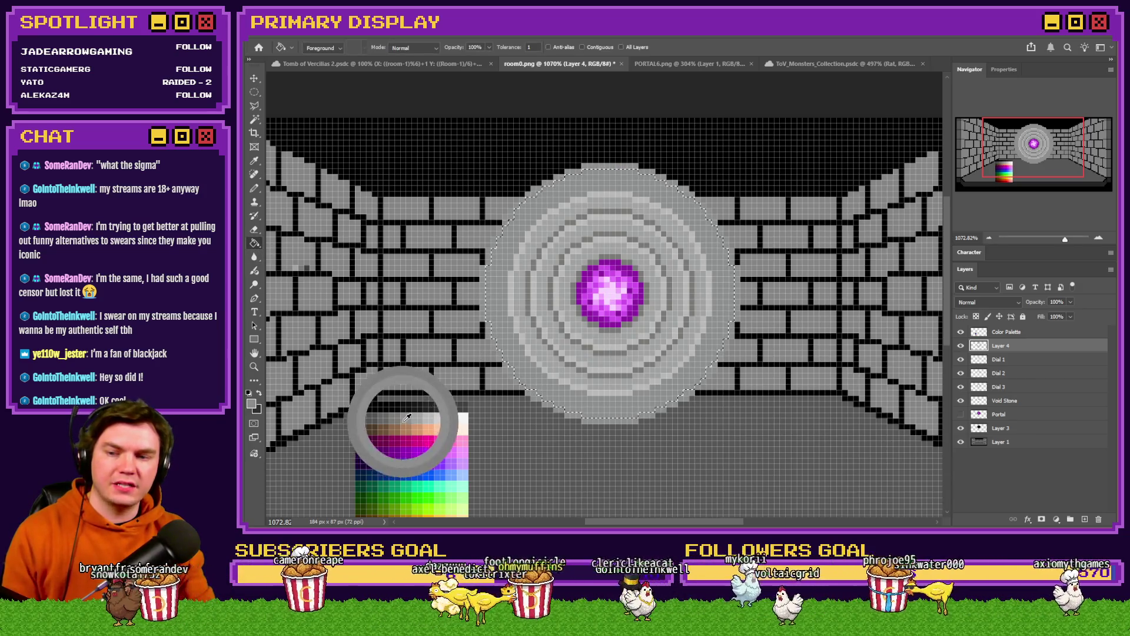
pyautogui.click(510, 272)
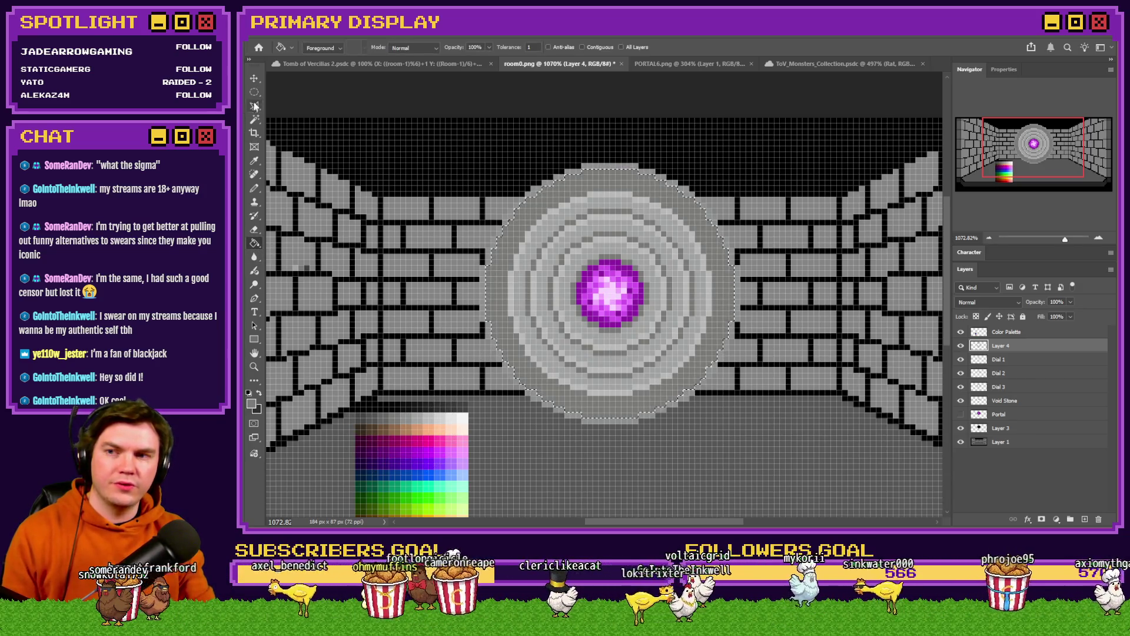
pyautogui.press('m')
pyautogui.hotkey('ctrl', 'd')
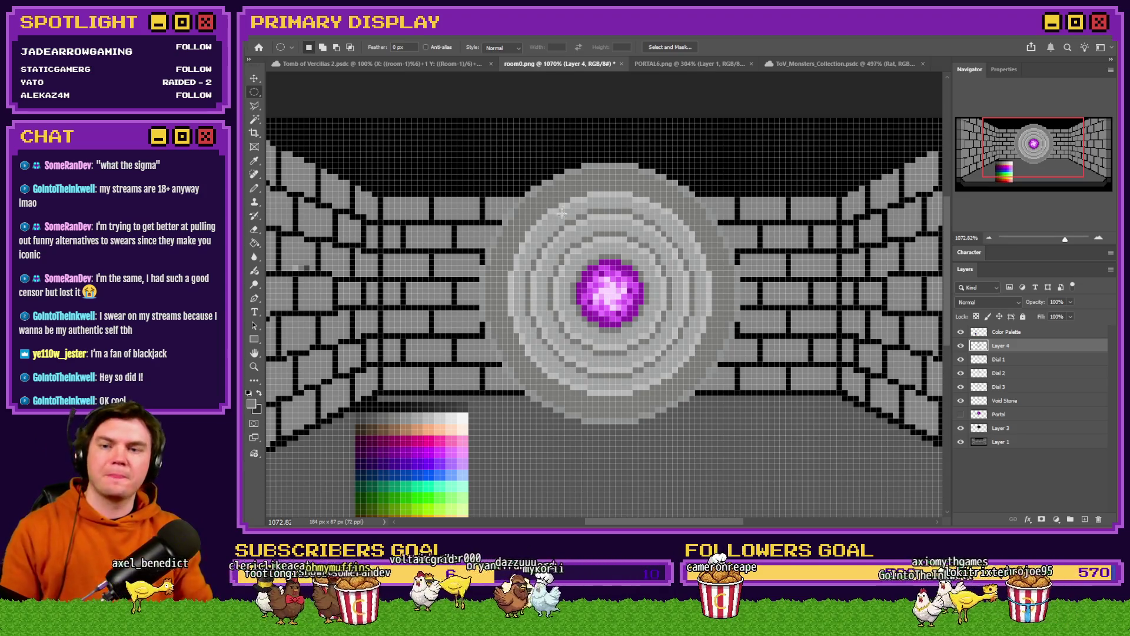
# Draw another elliptical selection over the ring, sample a palette grey, then deselect
pyautogui.moveTo(593, 191)
pyautogui.mouseDown()
pyautogui.moveTo(704, 300)
pyautogui.moveTo(694, 376)
pyautogui.moveTo(671, 389)
pyautogui.moveTo(809, 436)
pyautogui.moveTo(800, 407)
pyautogui.mouseUp()
pyautogui.moveTo(688, 327); pyautogui.dragTo(611, 318)
pyautogui.press('g')
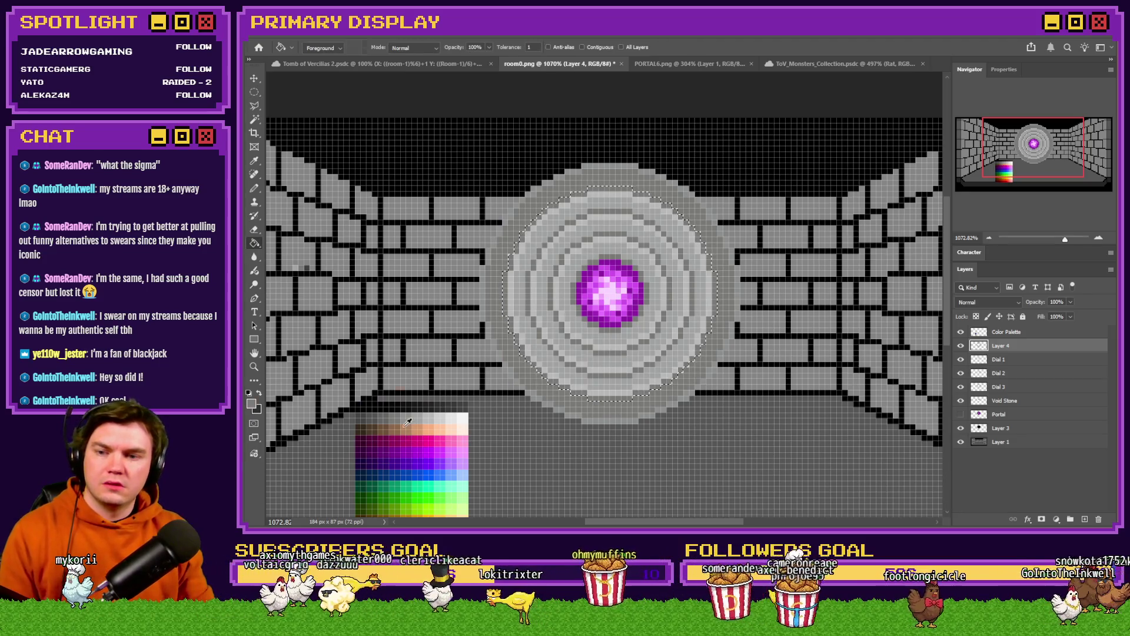
pyautogui.keyDown('alt'); pyautogui.click(405, 423); pyautogui.keyUp('alt')
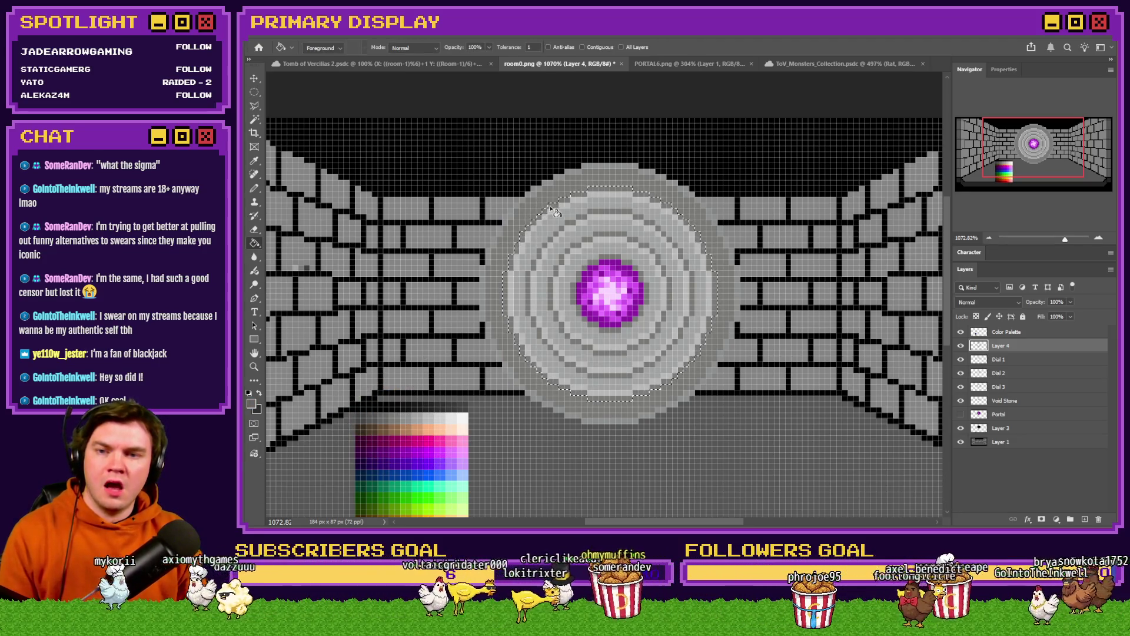
pyautogui.hotkey('ctrl', 'd')
pyautogui.press('m')
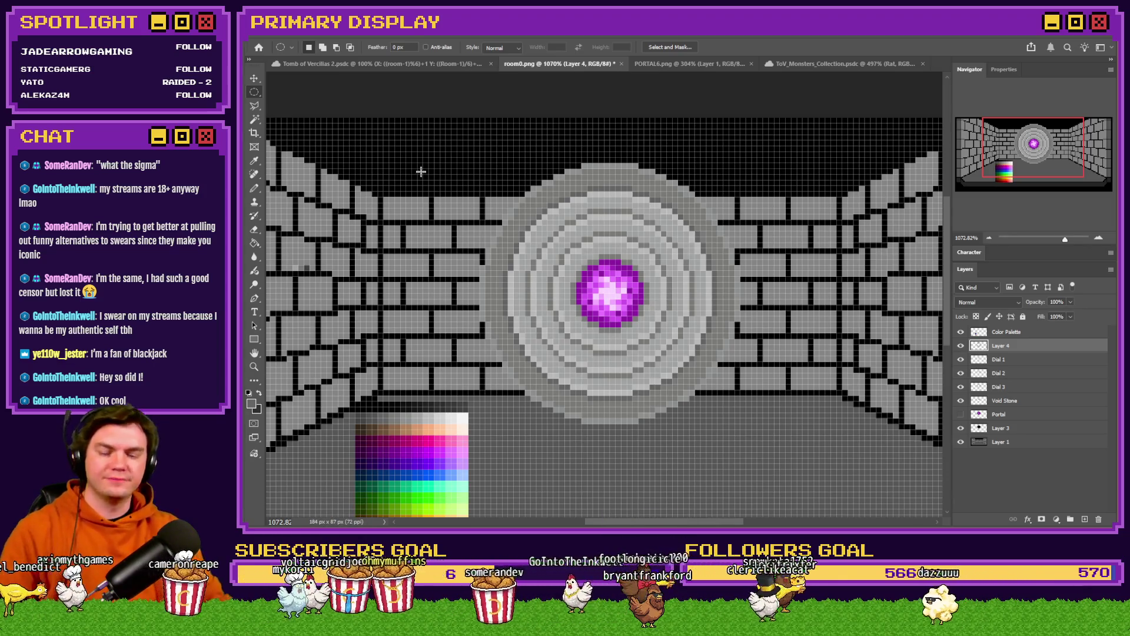
pyautogui.scroll(-3, 421, 172)
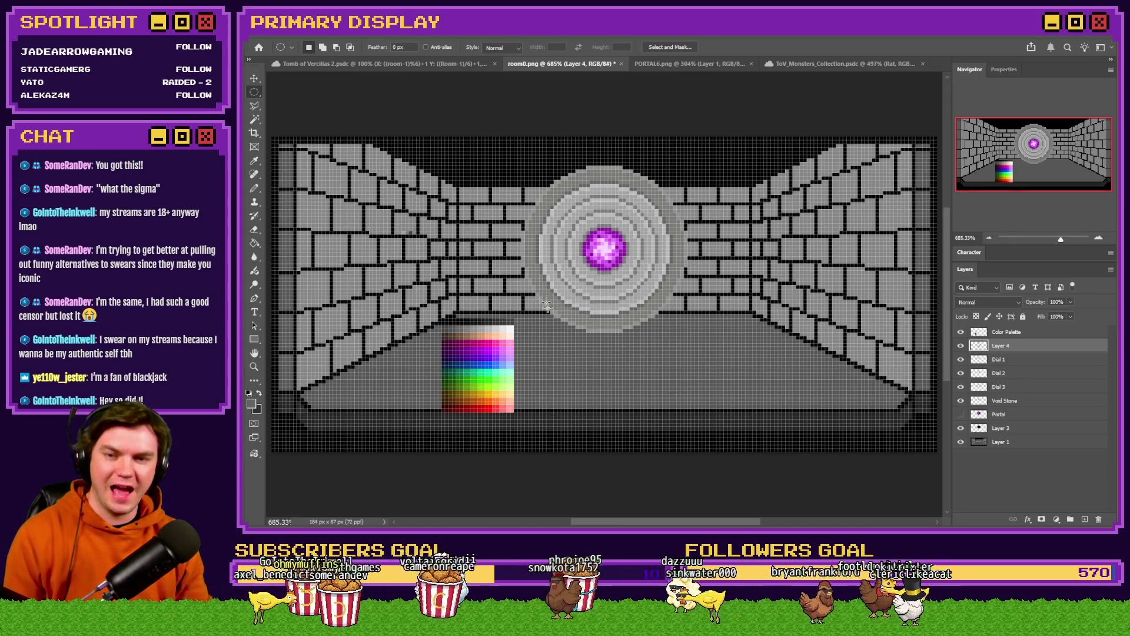
# Hide the Dial 1, Dial 2 and Dial 3 layers and turn off the pixel grid
pyautogui.click(961, 359)
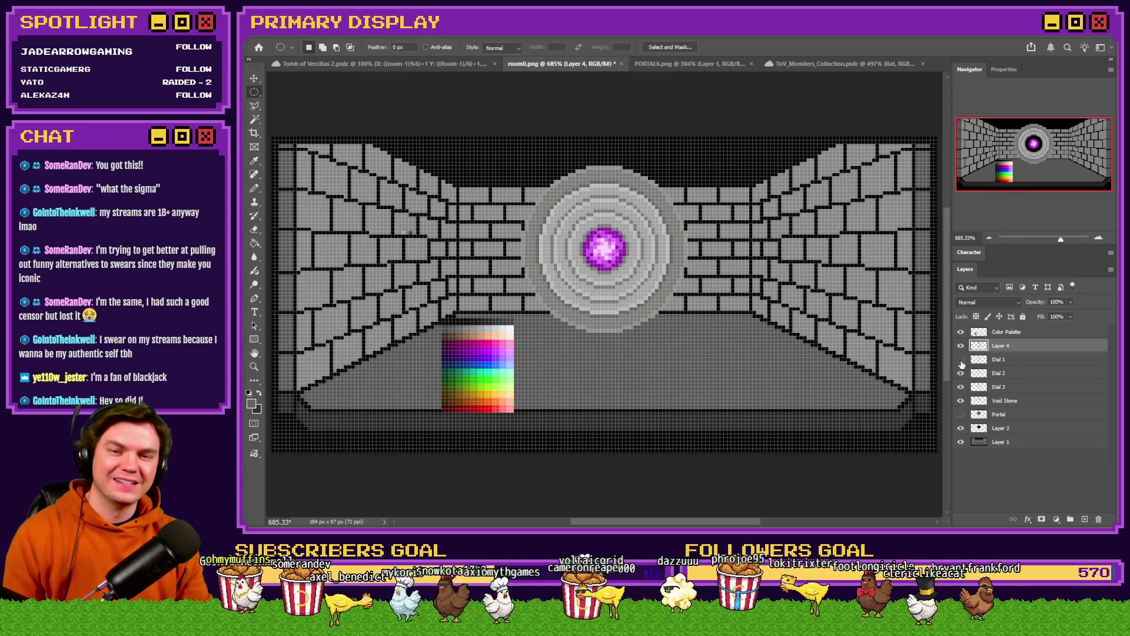
pyautogui.click(960, 373)
pyautogui.click(961, 387)
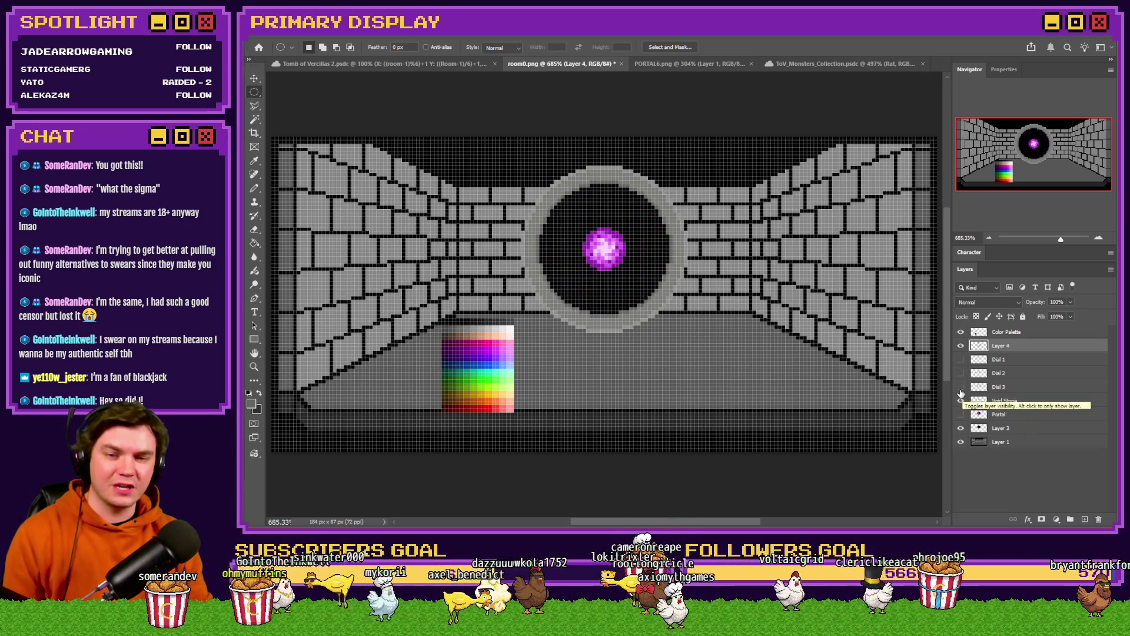
pyautogui.click(960, 387)
pyautogui.click(958, 389)
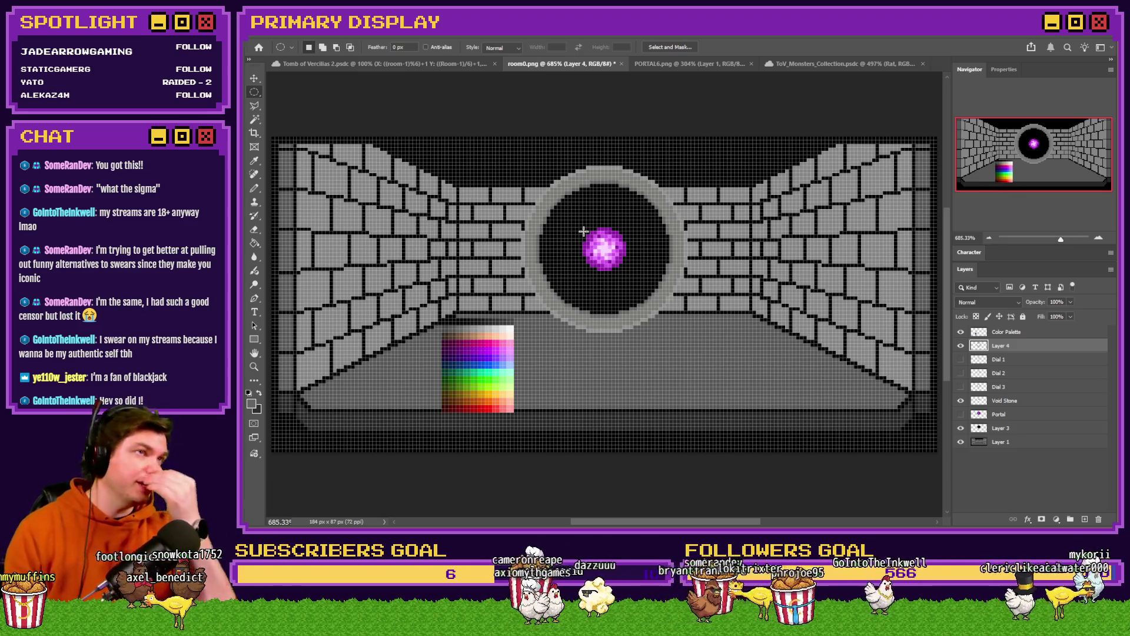
pyautogui.hotkey('ctrl', 'h')
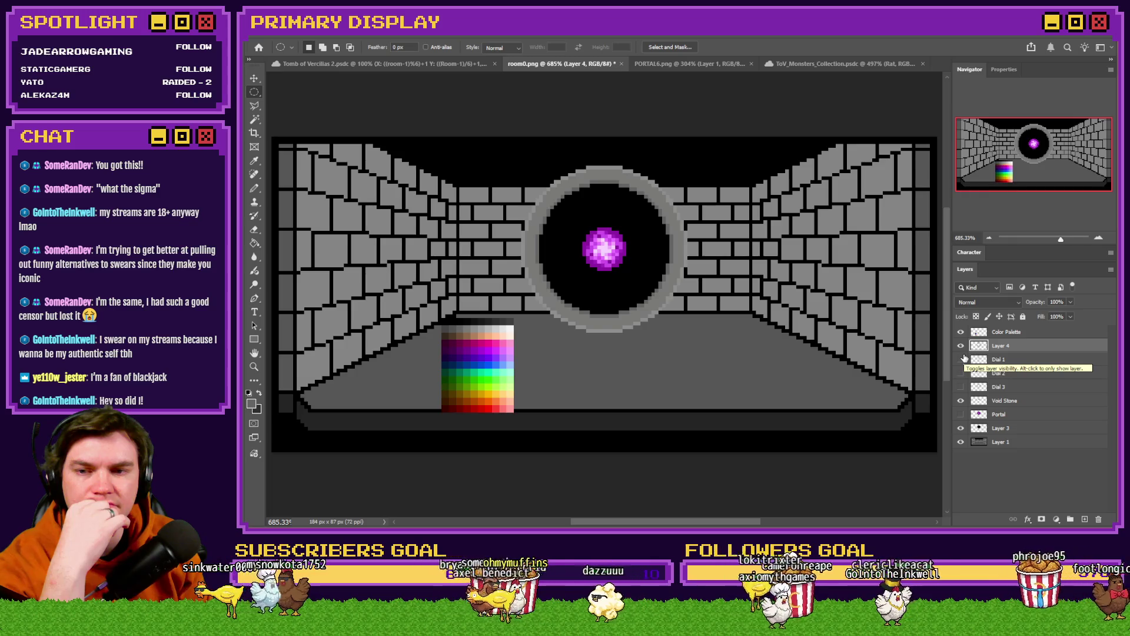
# Make Void Stone the active layer in the Layers panel
pyautogui.click(997, 396)
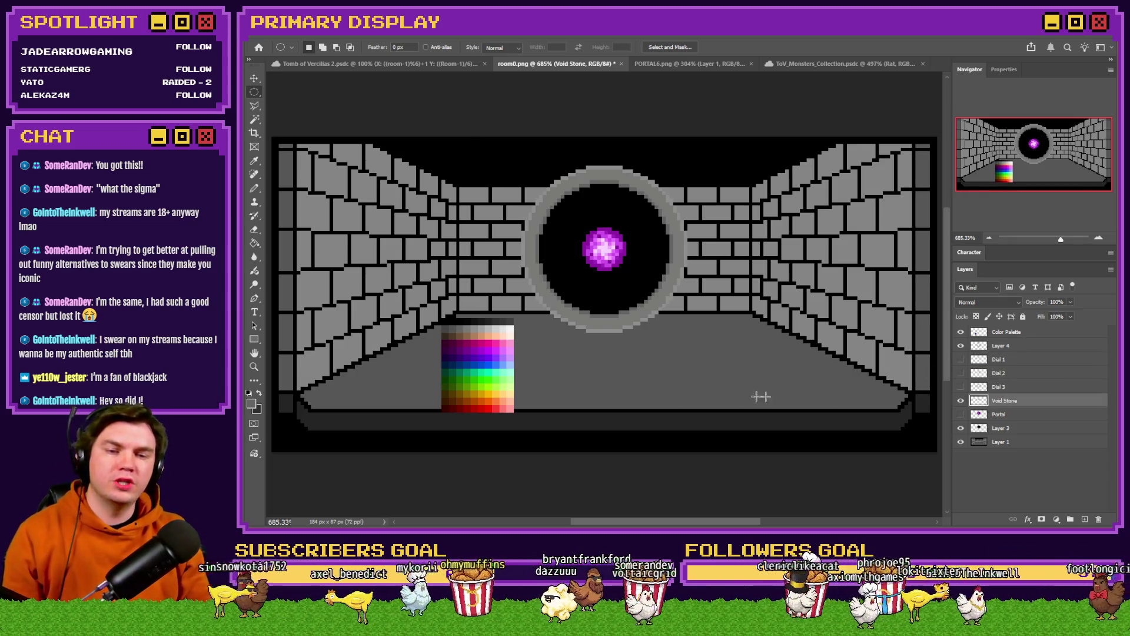
# On Layer 4, try rectangular marquee selections across the corridor floor, then clear them
pyautogui.rightClick(255, 93)
pyautogui.click(311, 102)
pyautogui.rightClick(255, 94)
pyautogui.click(314, 92)
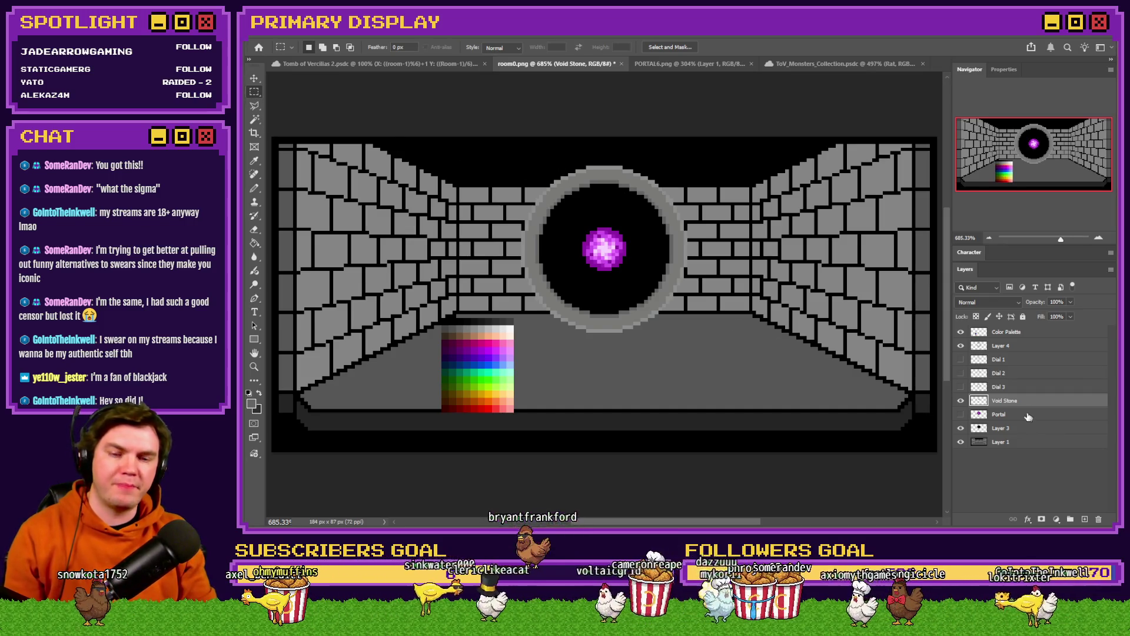
pyautogui.click(1008, 346)
pyautogui.moveTo(752, 365); pyautogui.dragTo(486, 316)
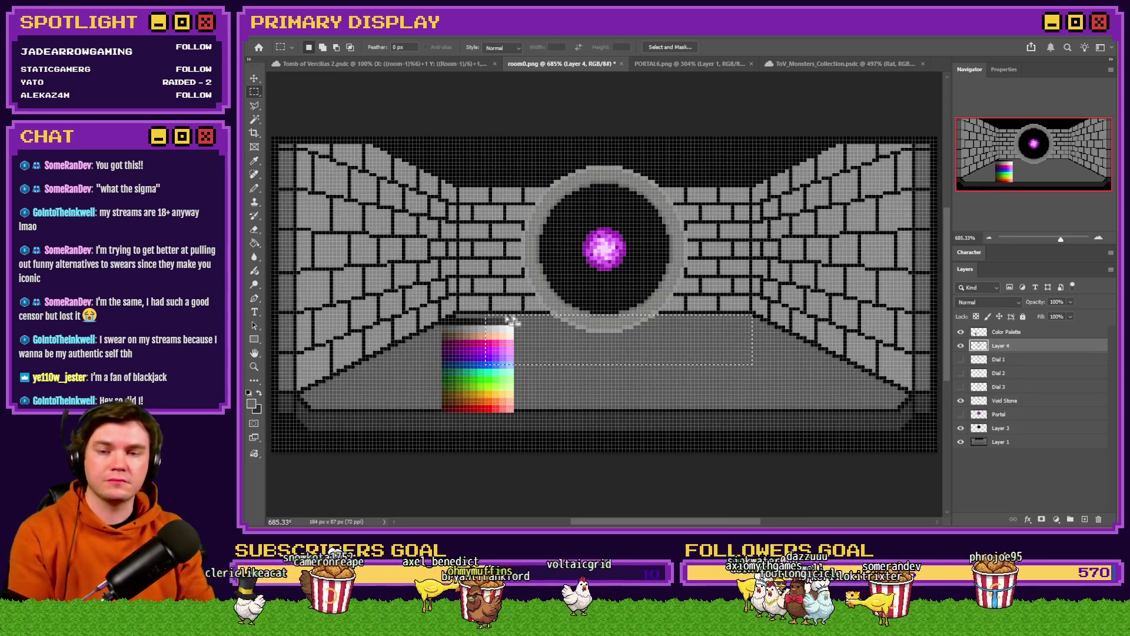
pyautogui.click(510, 320)
pyautogui.keyDown('alt'); pyautogui.scroll(5, 595, 292); pyautogui.keyUp('alt')
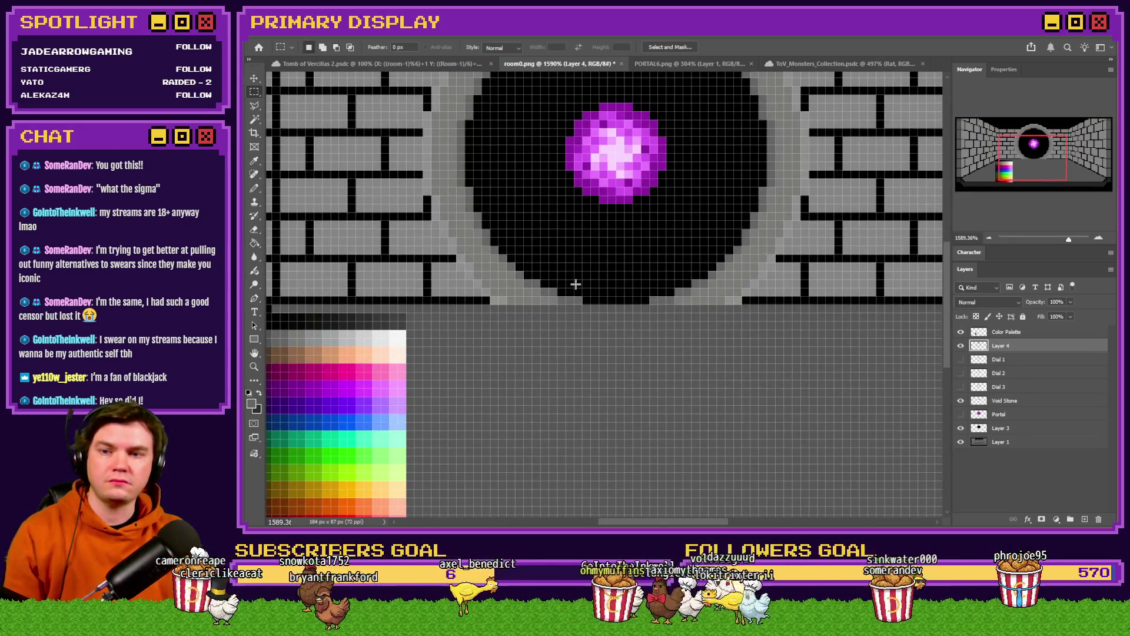
pyautogui.keyDown('alt'); pyautogui.scroll(-5, 637, 347); pyautogui.keyUp('alt')
pyautogui.keyDown('alt'); pyautogui.scroll(5, 637, 347); pyautogui.keyUp('alt')
pyautogui.moveTo(786, 360)
pyautogui.mouseDown()
pyautogui.moveTo(434, 327)
pyautogui.moveTo(424, 295)
pyautogui.mouseUp()
pyautogui.click(549, 257)
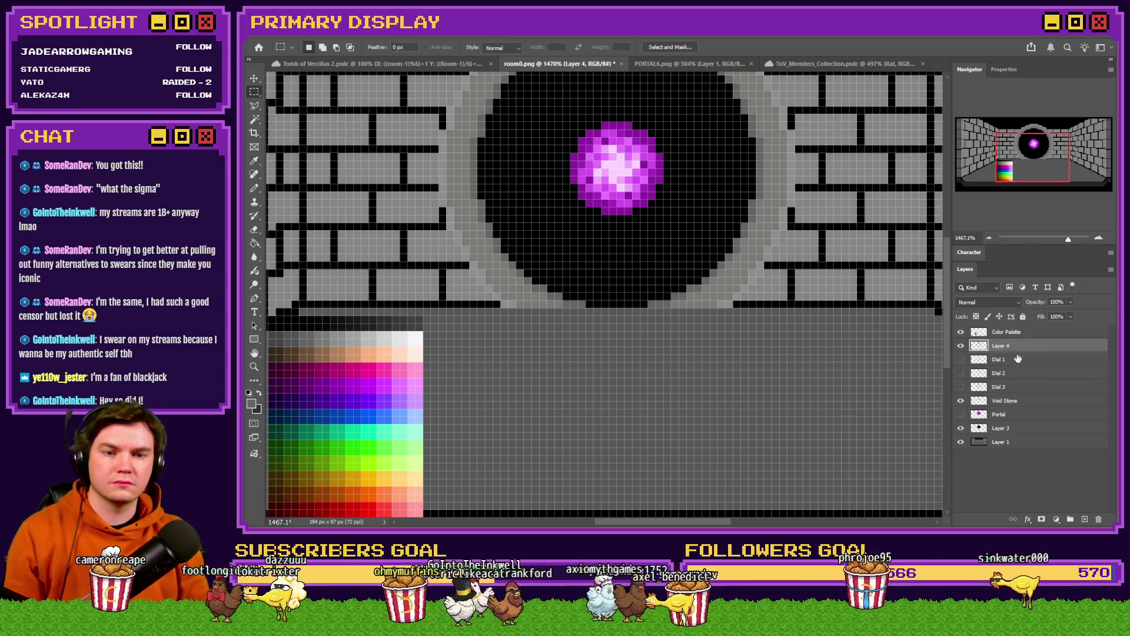
# Select layers Layer 4 through Portal and nudge the orb and void up one pixel
pyautogui.keyDown('shift'); pyautogui.click(1005, 414); pyautogui.keyUp('shift')
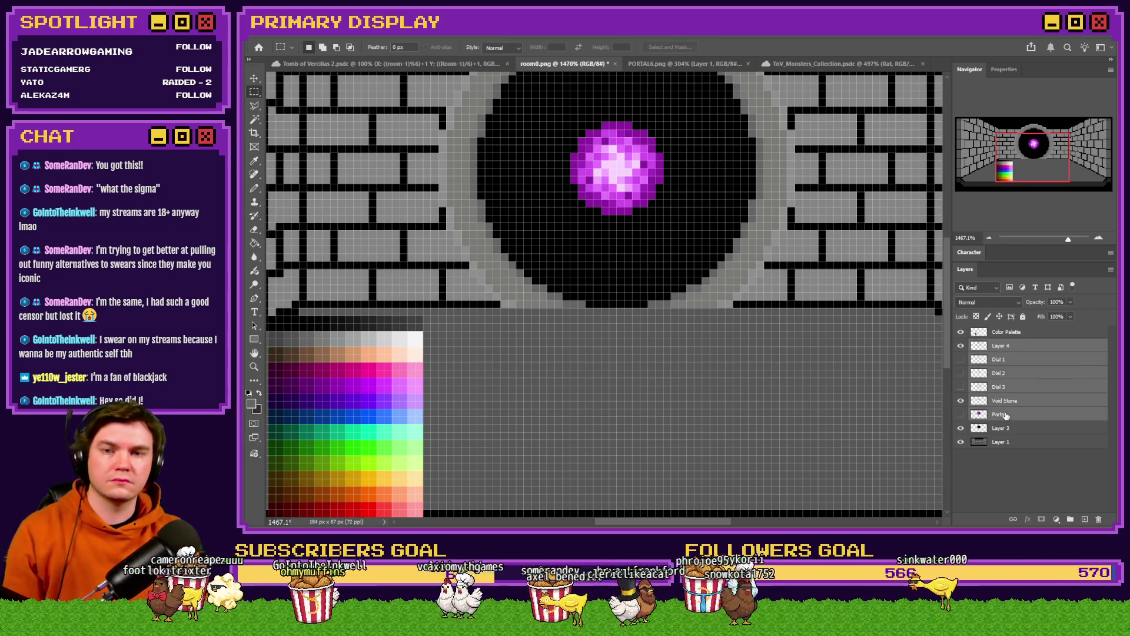
pyautogui.hotkey('ctrl', 'Up')
pyautogui.scroll(-5, 656, 354)
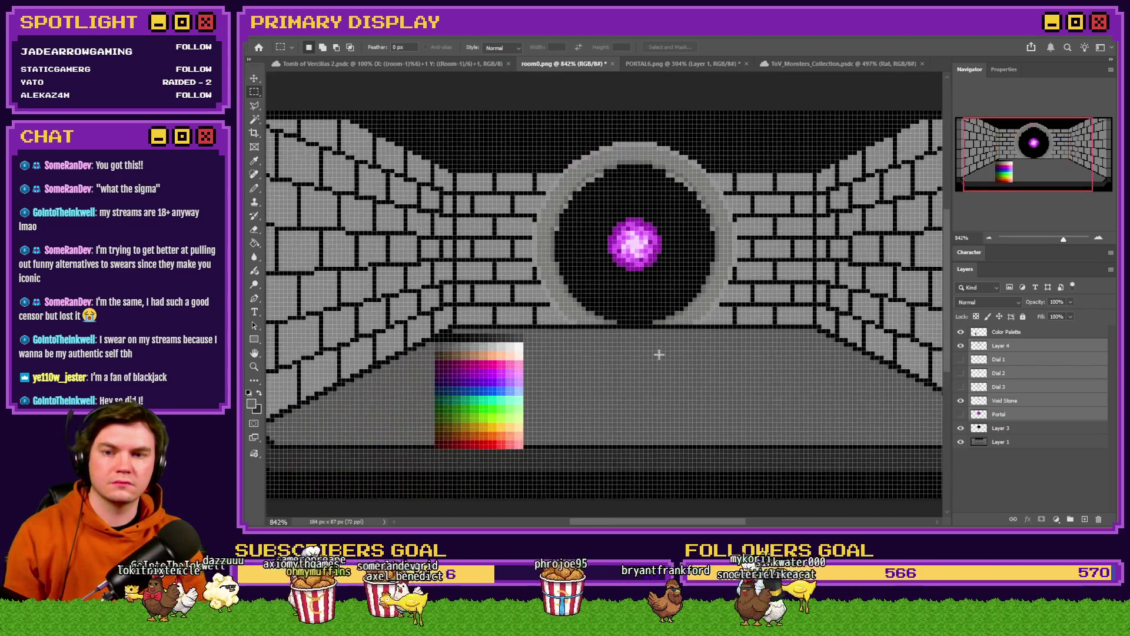
pyautogui.scroll(4, 648, 328)
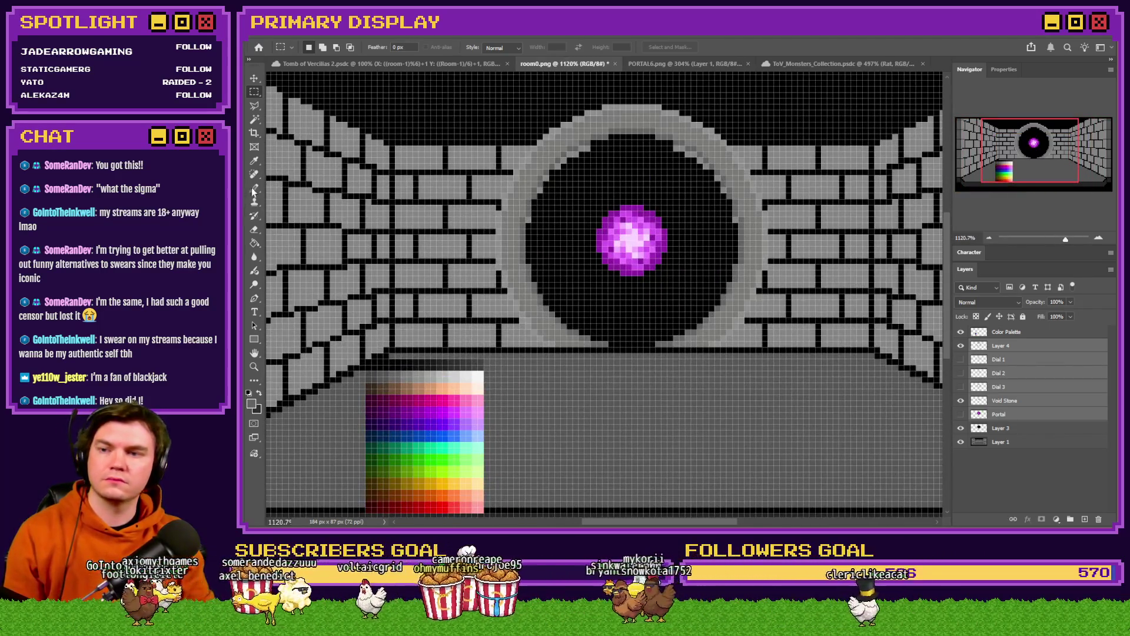
# Pencil a single pixel on the canvas, then make Layer 4 the only active layer
pyautogui.click(254, 189)
pyautogui.click(590, 246)
pyautogui.press('Return')
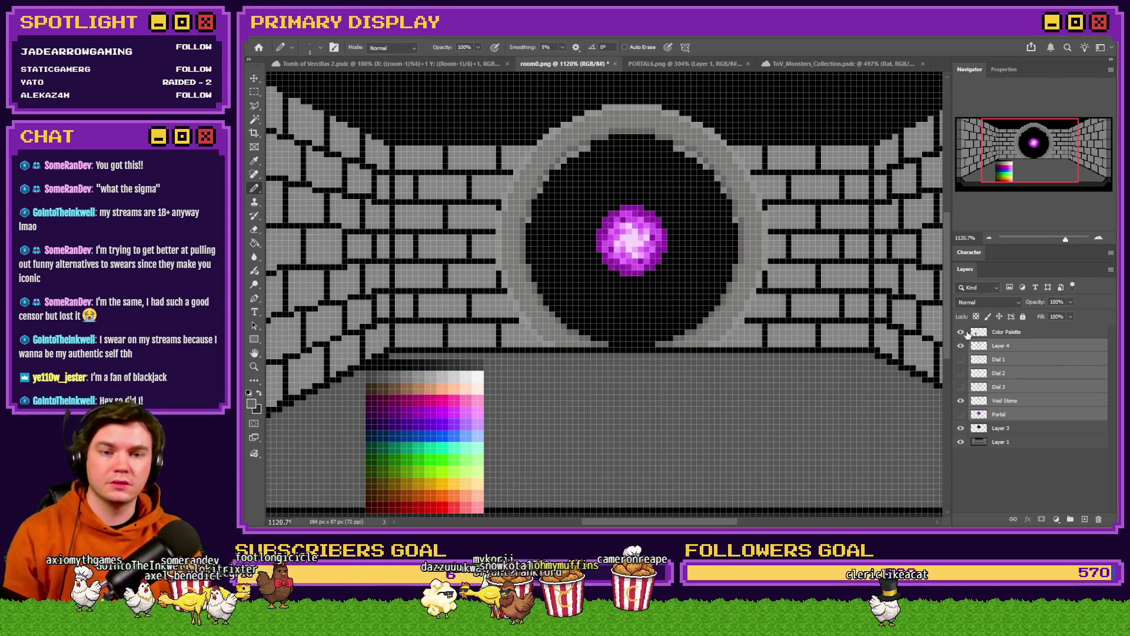
pyautogui.click(994, 347)
pyautogui.click(255, 92)
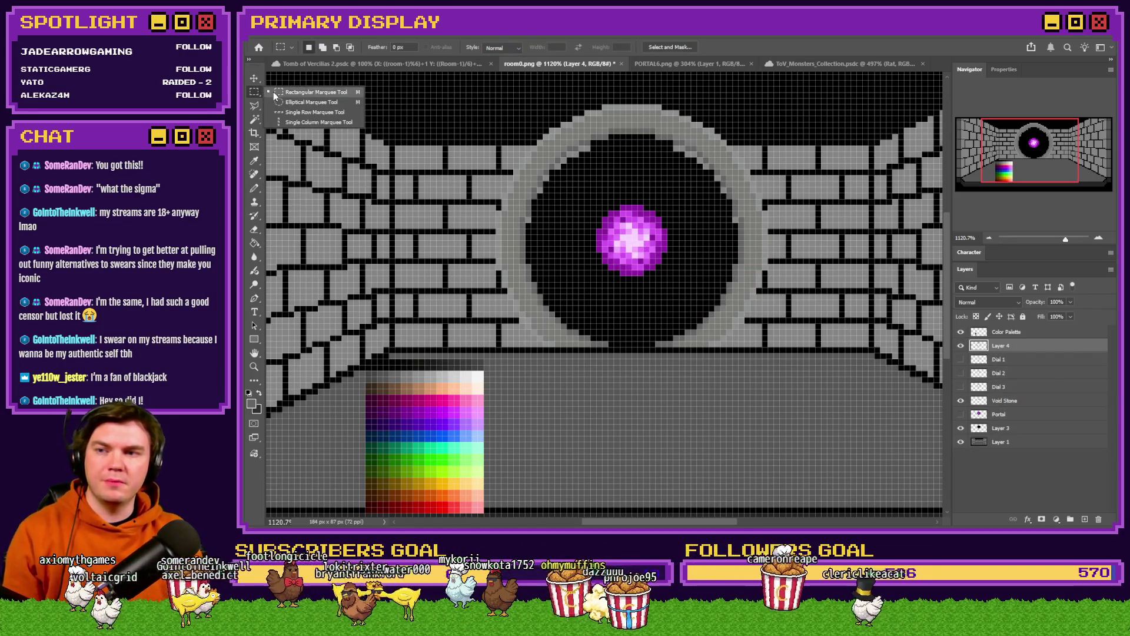
# Draw a circular selection inside the ring, move it up 20 px, and fill it black
pyautogui.click(295, 102)
pyautogui.scroll(2, 645, 110)
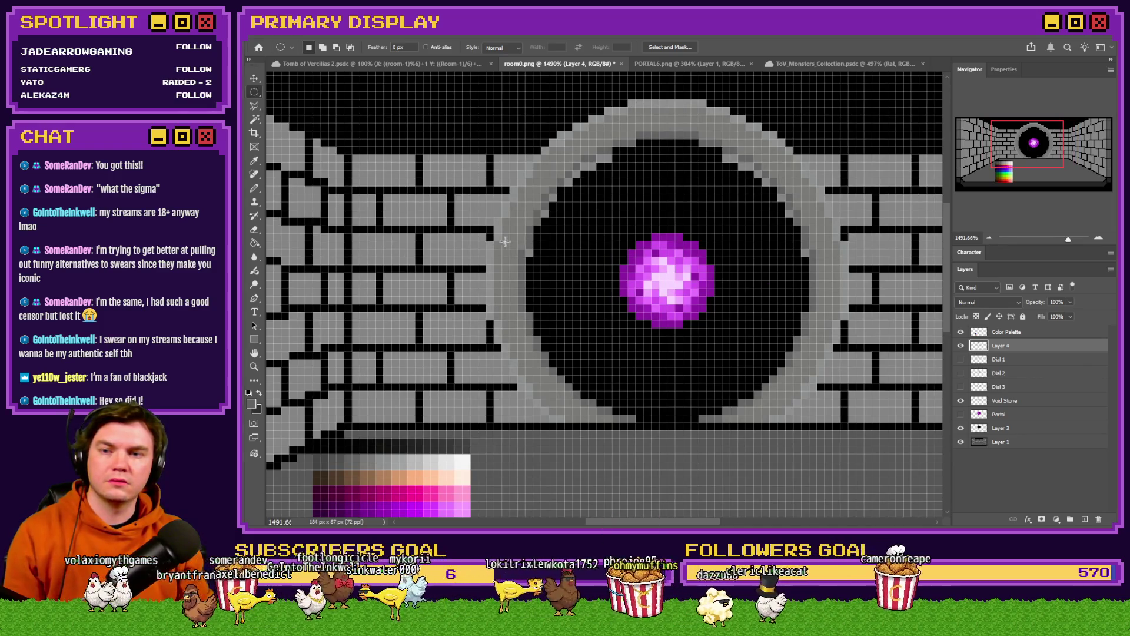
pyautogui.moveTo(488, 252)
pyautogui.mouseDown()
pyautogui.moveTo(824, 321)
pyautogui.moveTo(862, 318)
pyautogui.moveTo(855, 470)
pyautogui.moveTo(871, 521)
pyautogui.moveTo(860, 442)
pyautogui.moveTo(894, 488)
pyautogui.mouseUp()
pyautogui.moveTo(710, 459); pyautogui.dragTo(699, 296)
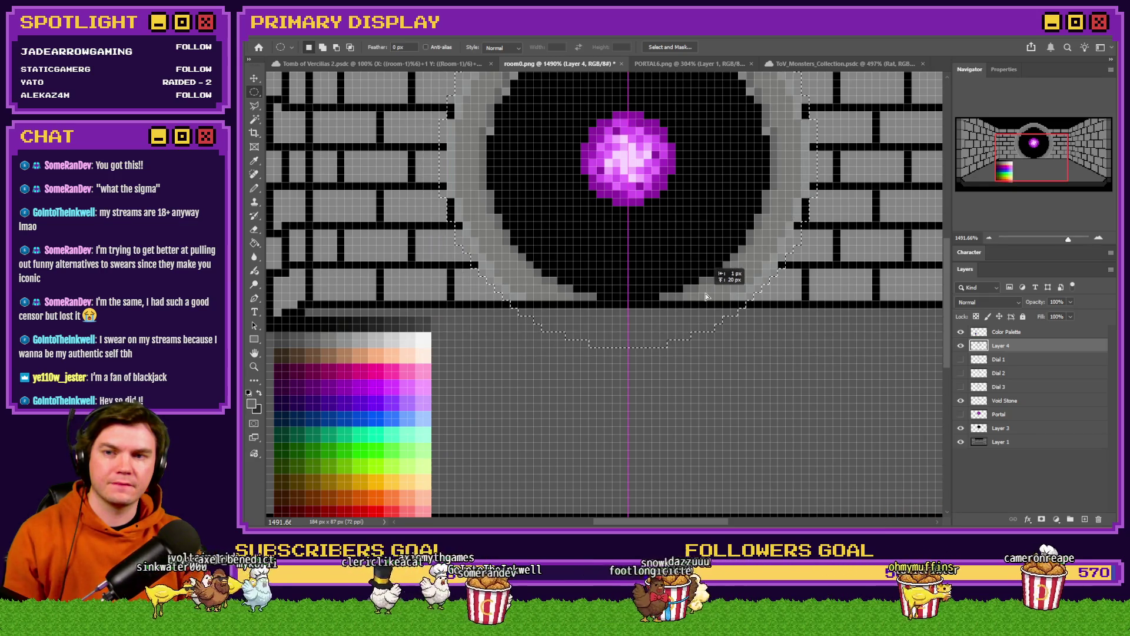
pyautogui.scroll(5, 708, 298)
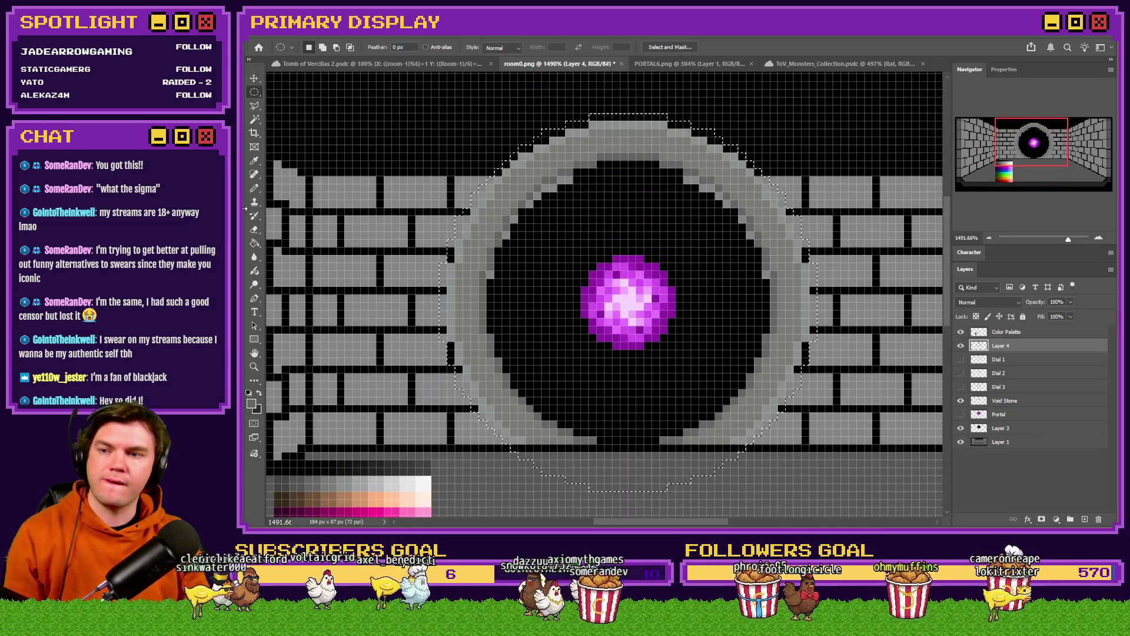
pyautogui.click(255, 243)
pyautogui.press('d')
pyautogui.click(561, 139)
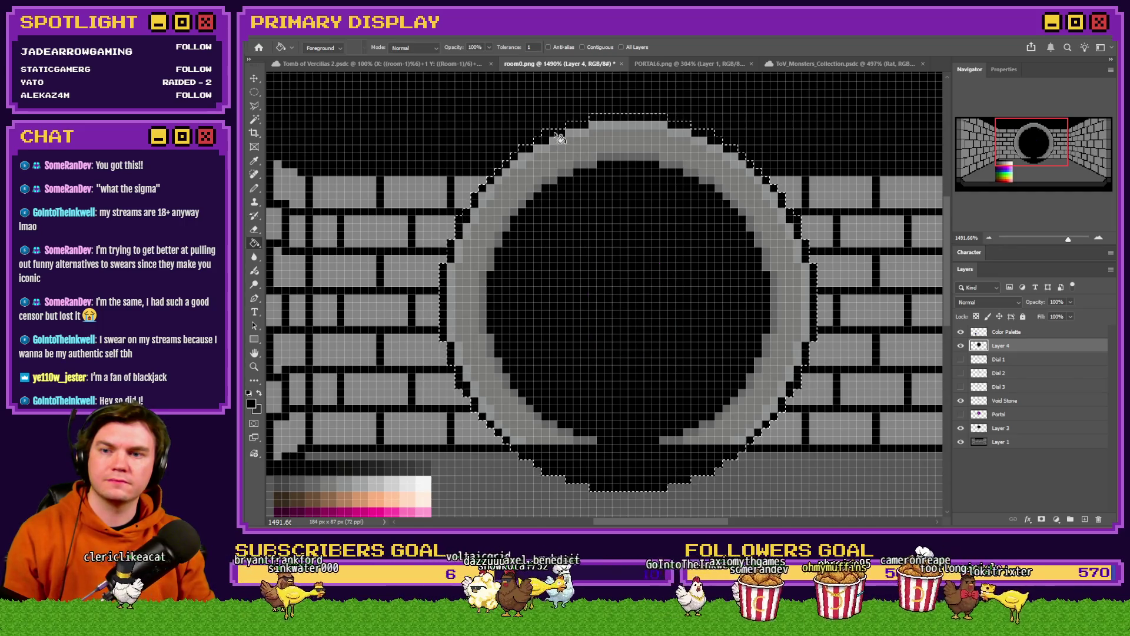
# Undo the black fill and refill the selection black over the orb
pyautogui.click(254, 93)
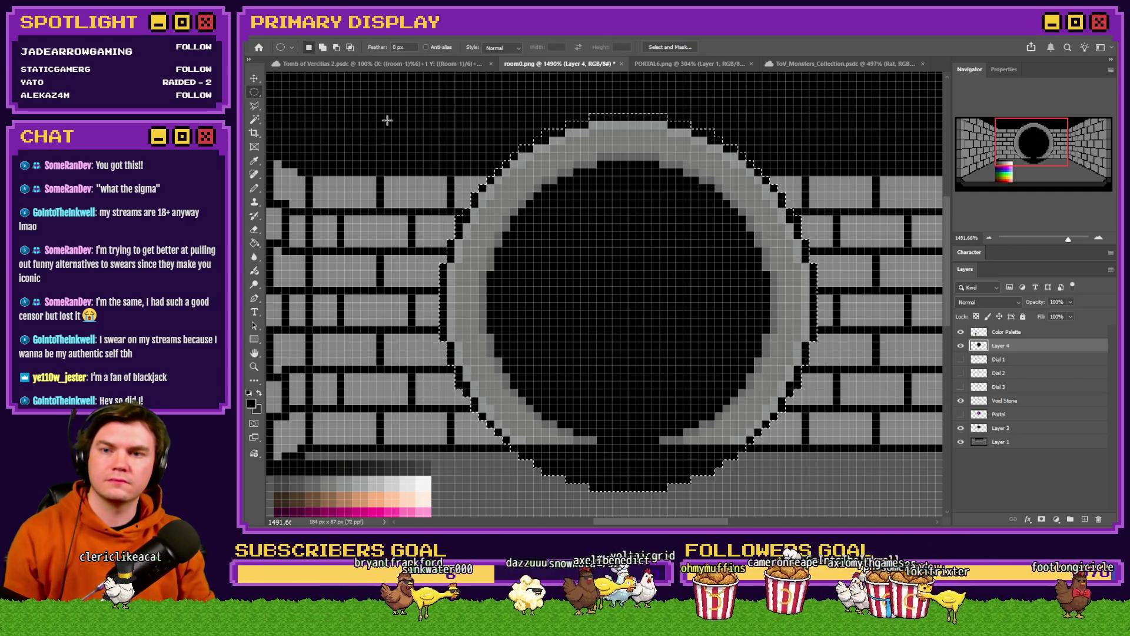
pyautogui.hotkey('ctrl', 'z')
pyautogui.rightClick(254, 93)
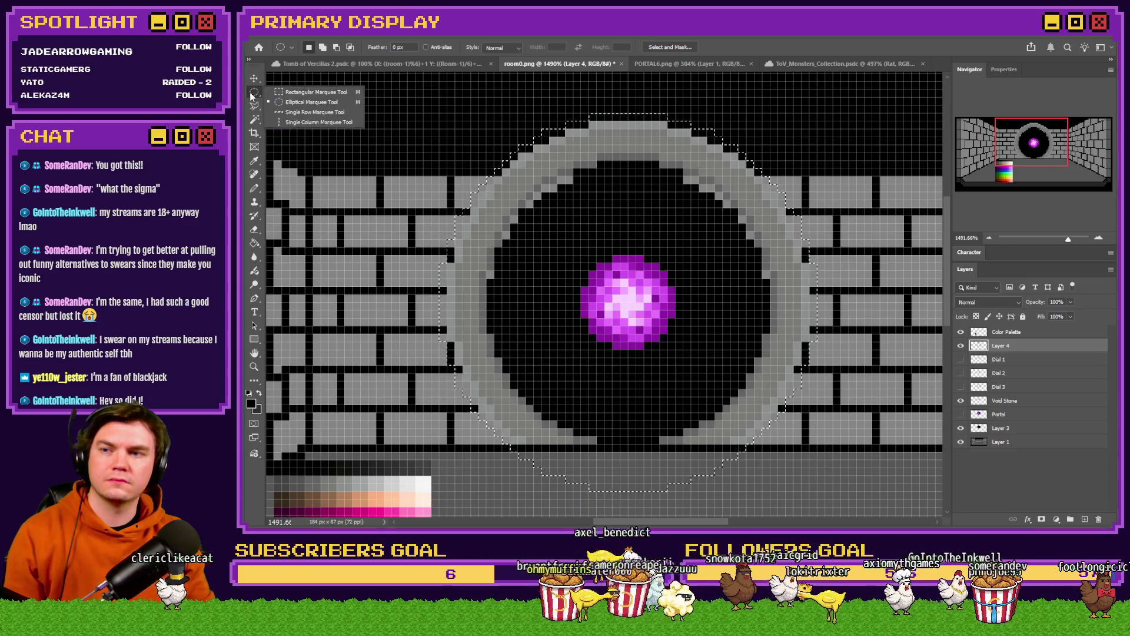
pyautogui.click(254, 242)
pyautogui.click(534, 141)
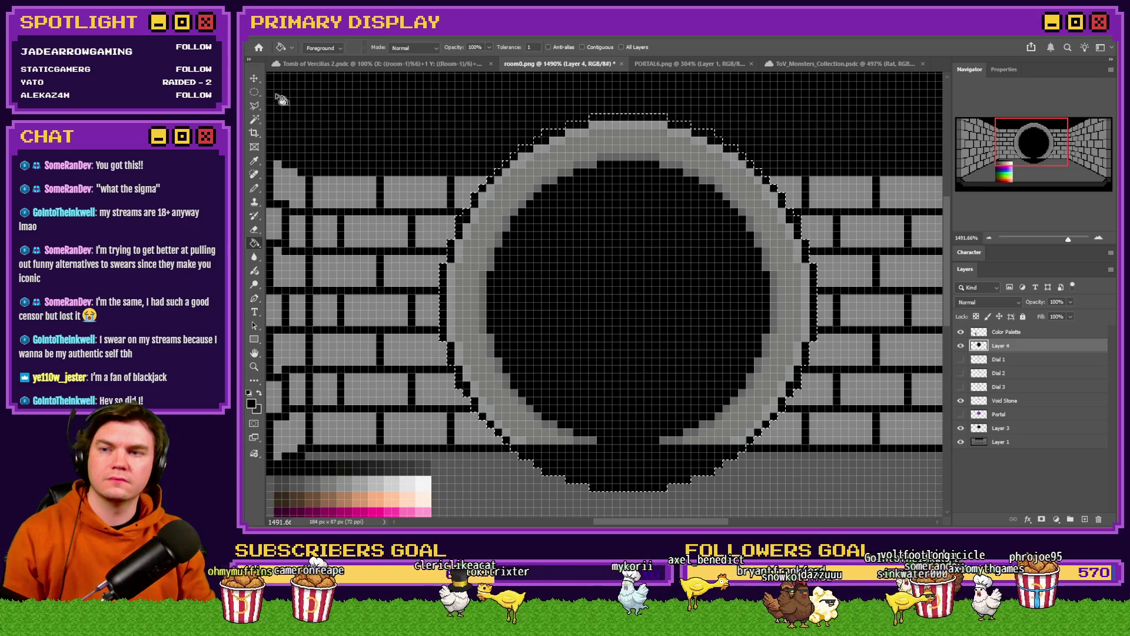
# Select the black strip below the ring with a rectangle, delete it, and deselect
pyautogui.click(255, 93)
pyautogui.scroll(-3, 400, 157)
pyautogui.scroll(1, 498, 283)
pyautogui.rightClick(254, 92)
pyautogui.click(300, 96)
pyautogui.moveTo(624, 391)
pyautogui.mouseDown()
pyautogui.moveTo(415, 358)
pyautogui.moveTo(407, 318)
pyautogui.mouseUp()
pyautogui.press('Delete')
pyautogui.hotkey('ctrl', 'd')
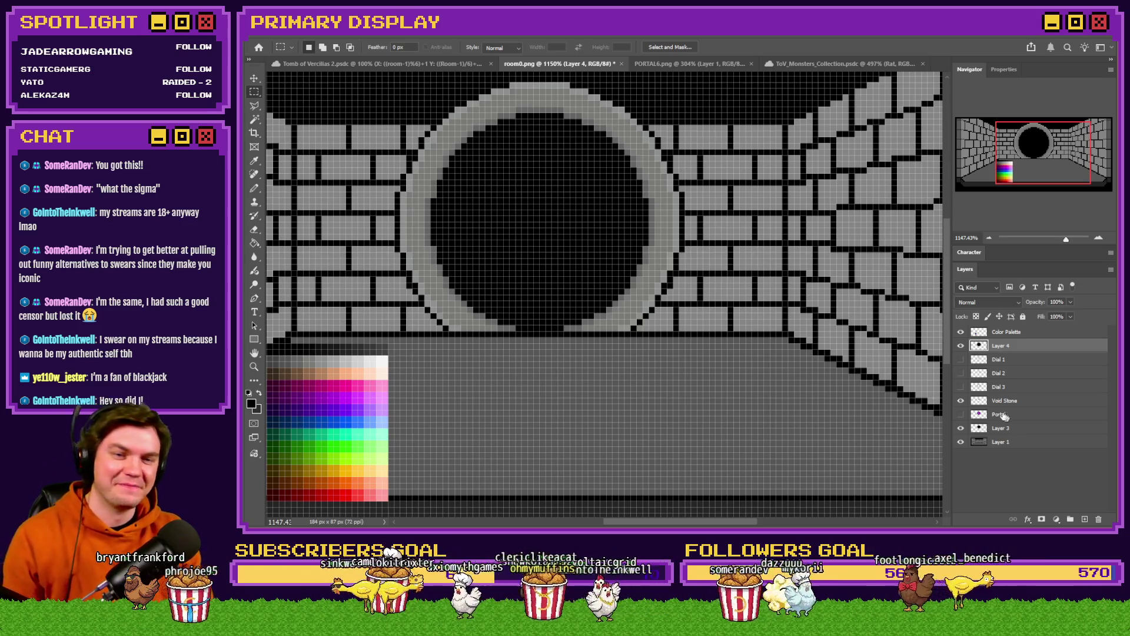
# Turn off visibility for the Dial 1, Dial 2 and Dial 3 layers, then zoom out
pyautogui.click(961, 359)
pyautogui.click(960, 386)
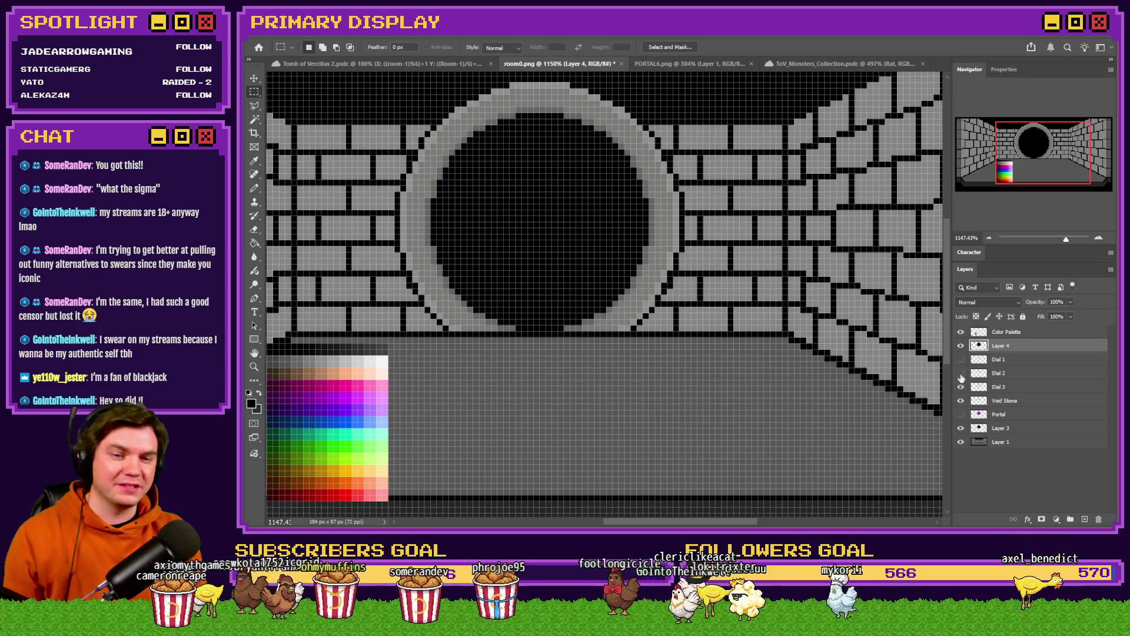
pyautogui.click(962, 375)
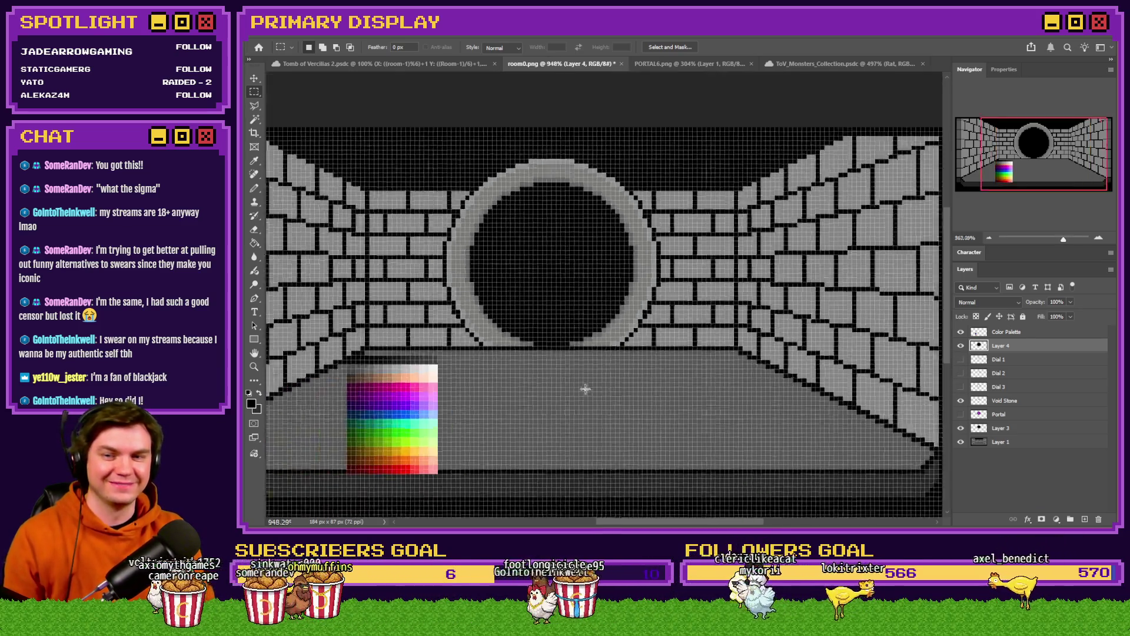
pyautogui.scroll(-1, 585, 386)
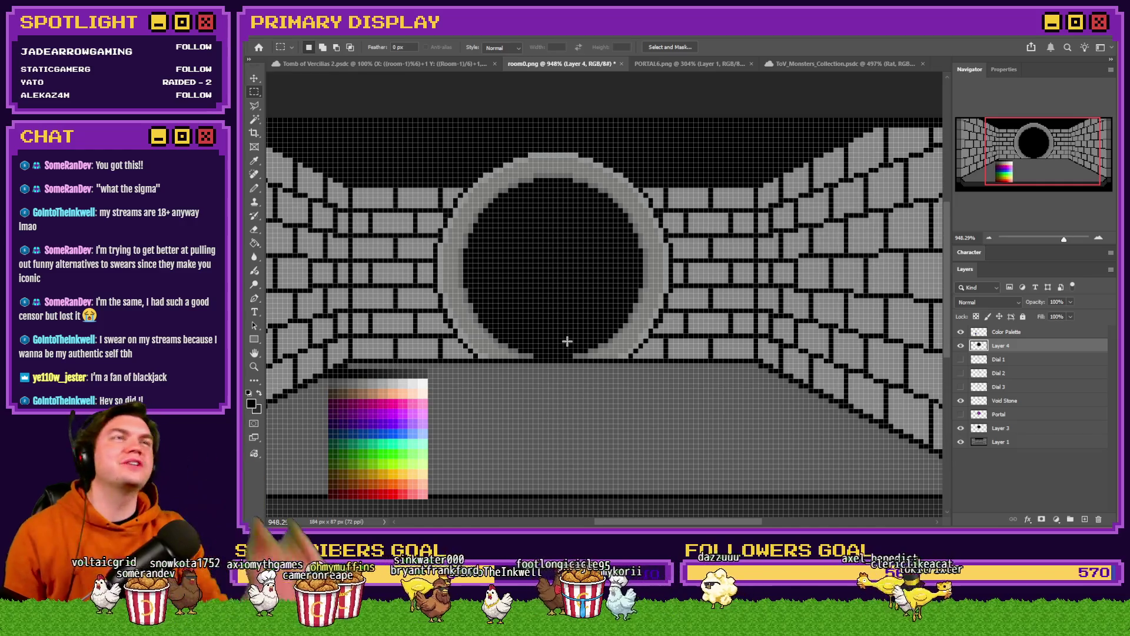
pyautogui.hotkey('alt', 'Tab')
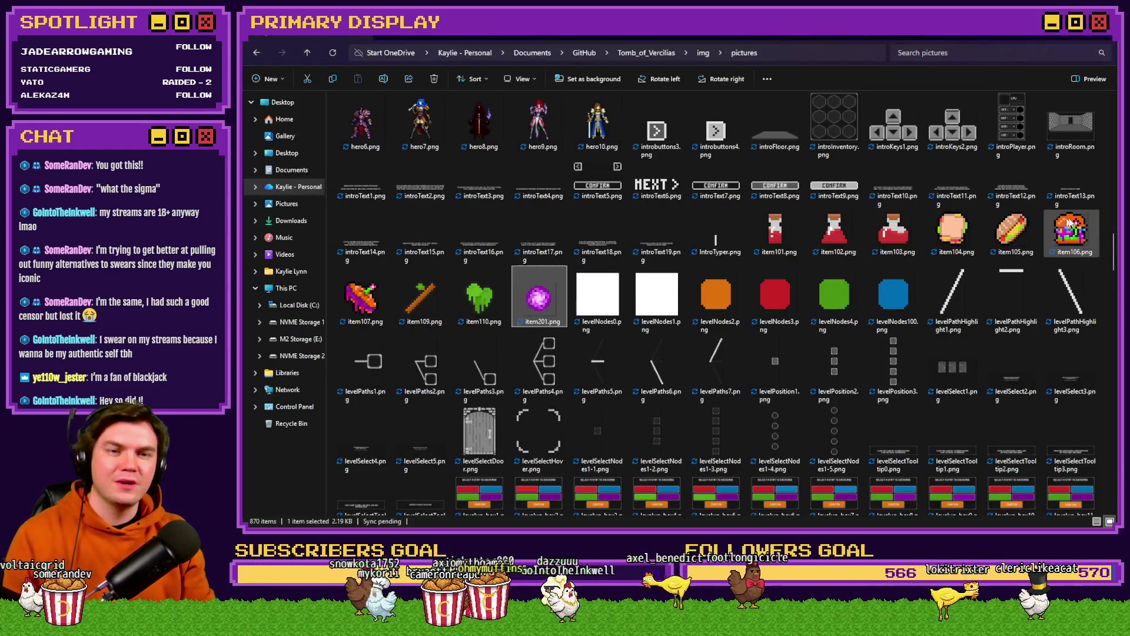
# In the pictures folder, jump to exitCigilSpin and scroll down to the room images
pyautogui.click(1060, 238)
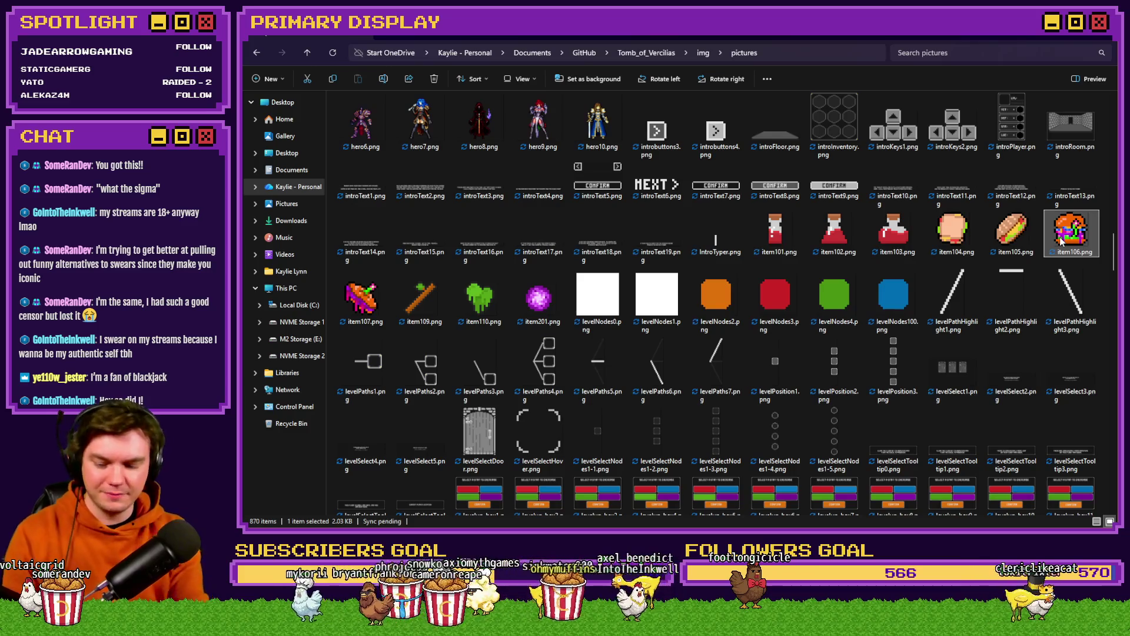
pyautogui.press('e')
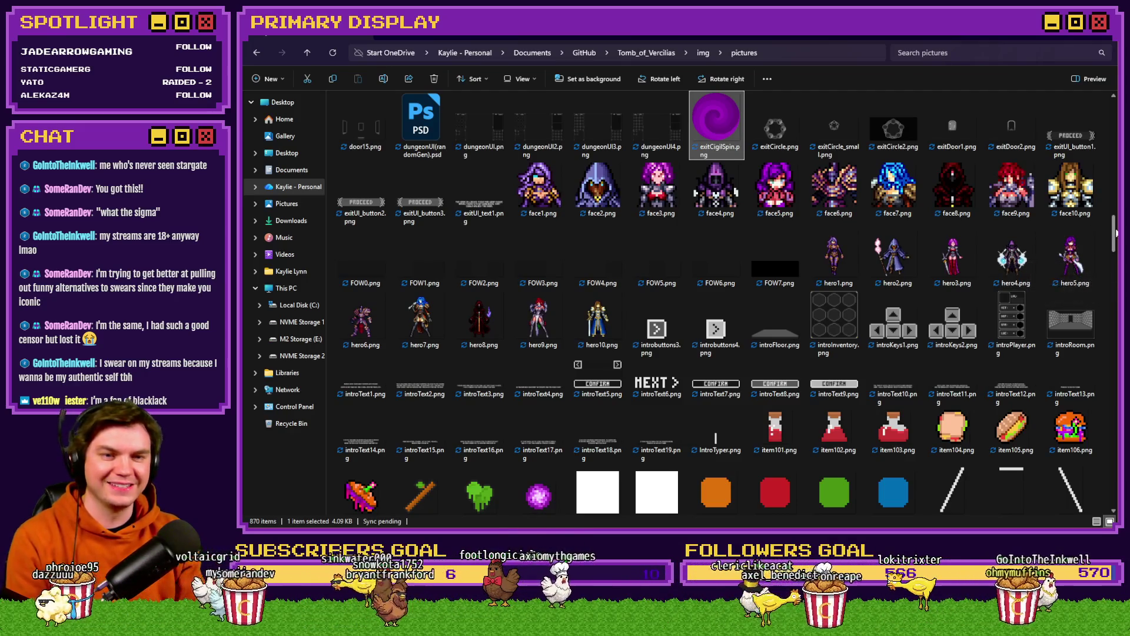
pyautogui.scroll(-3, 1114, 248)
pyautogui.scroll(-10, 1114, 247)
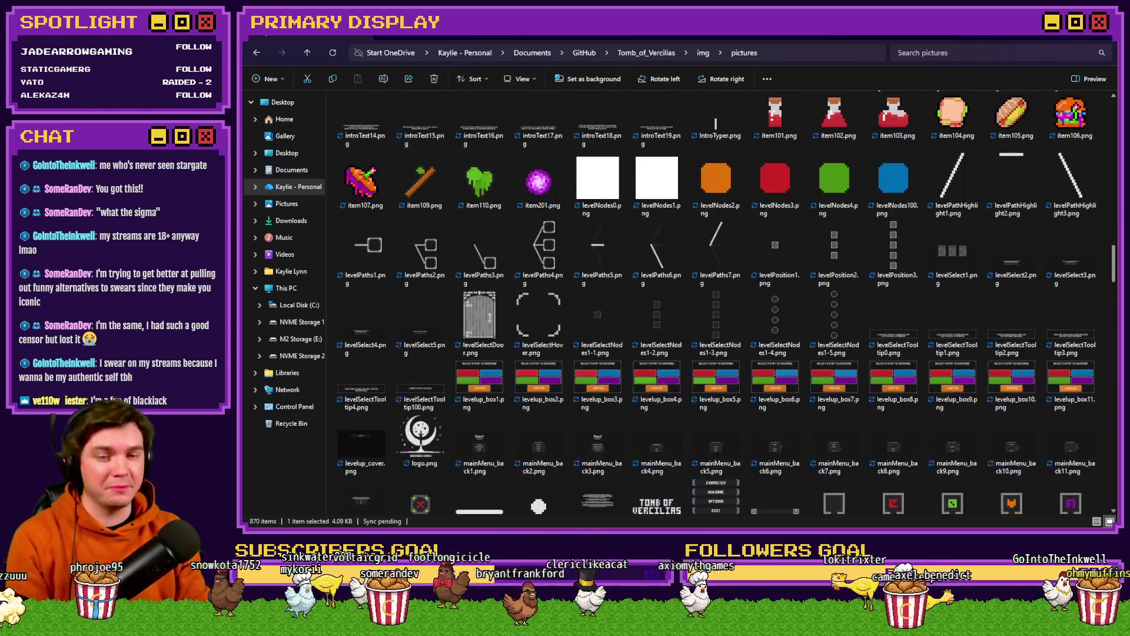
pyautogui.scroll(-10, 1114, 247)
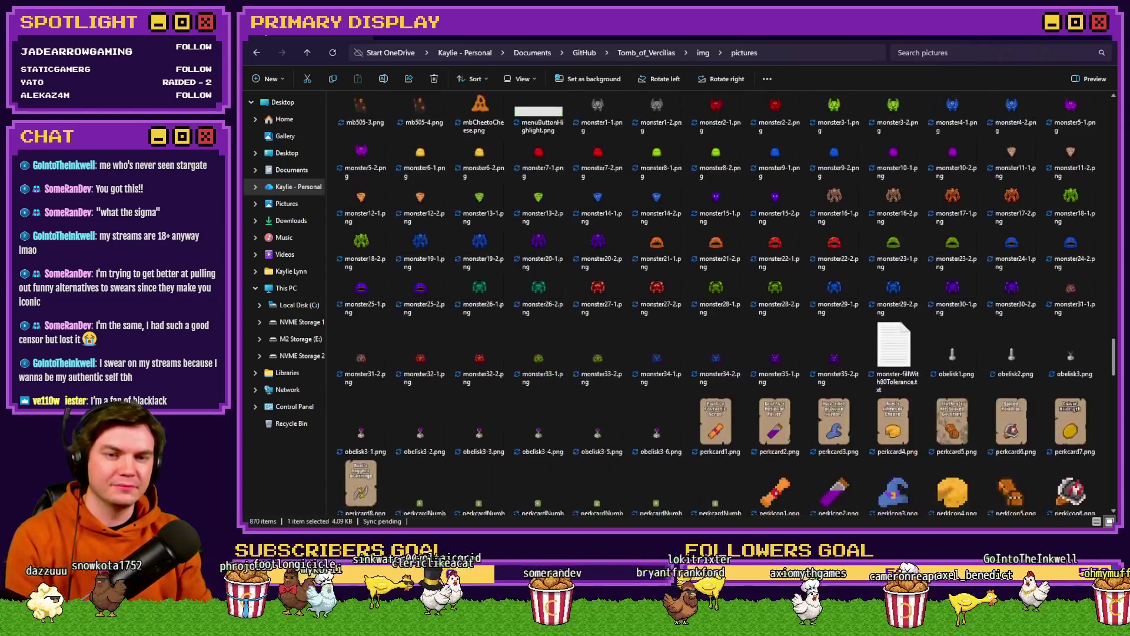
pyautogui.scroll(-3, 715, 303)
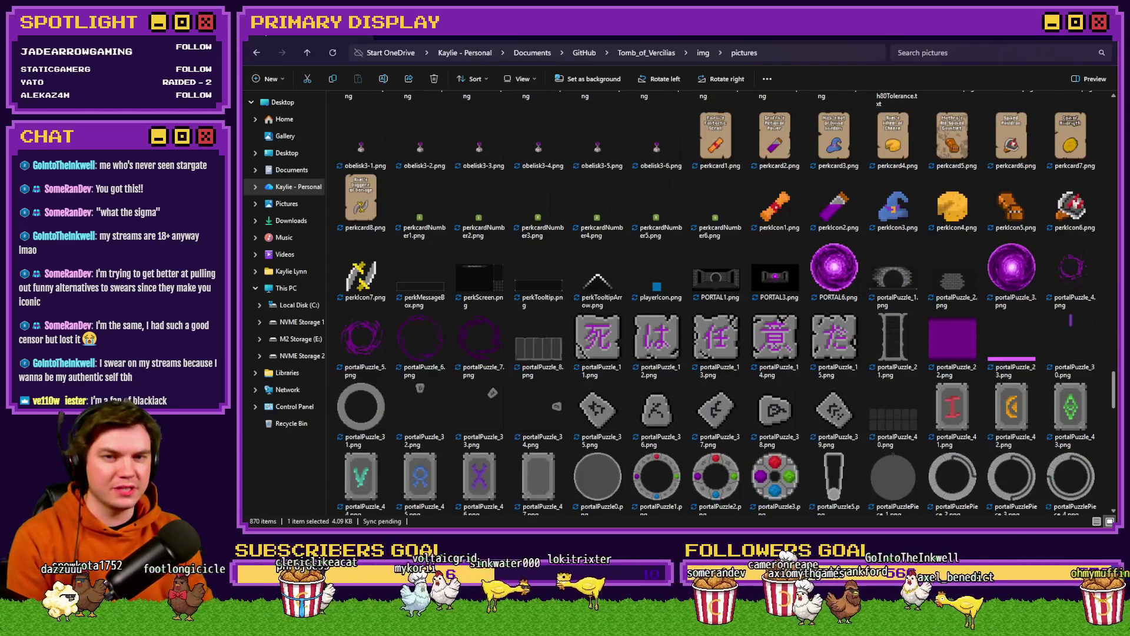
pyautogui.scroll(-1, 716, 302)
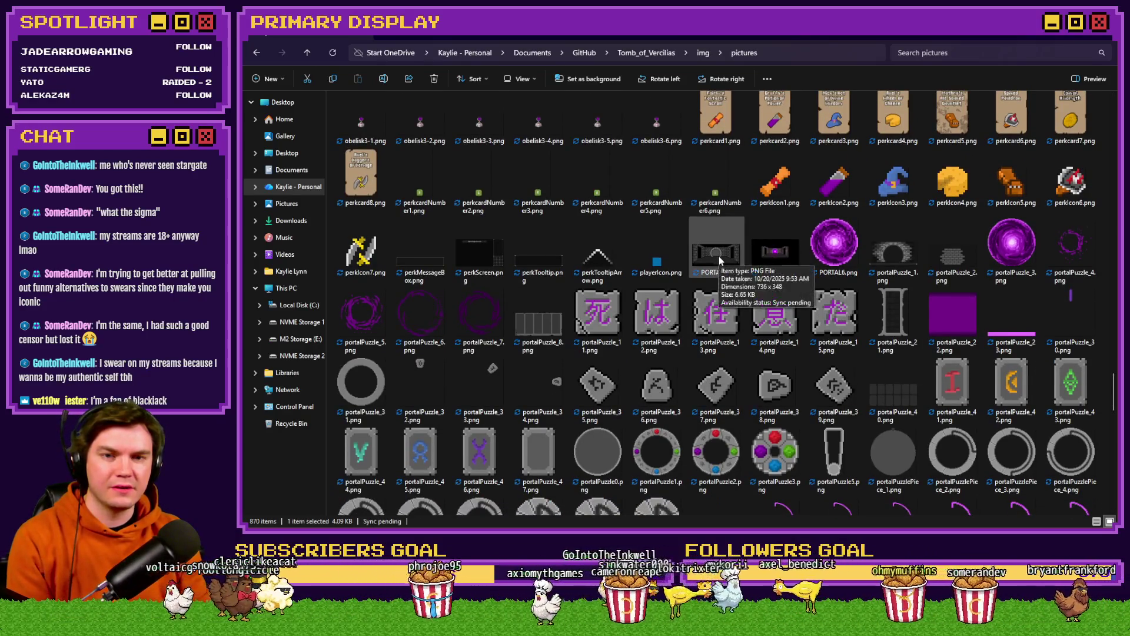
pyautogui.scroll(-1, 1112, 388)
pyautogui.moveTo(1112, 388)
pyautogui.mouseDown()
pyautogui.moveTo(1114, 478)
pyautogui.moveTo(1113, 427)
pyautogui.mouseUp()
# Open roomExitOld1.png and flip between the arched-door corridor and ring room images
pyautogui.click(879, 297)
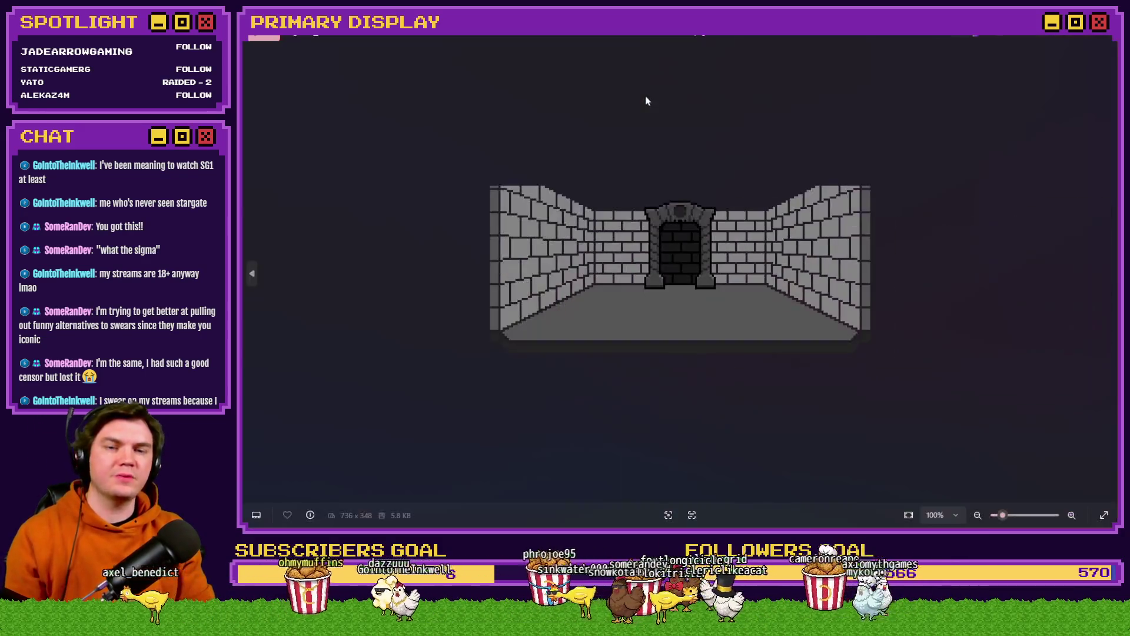
pyautogui.press('Left')
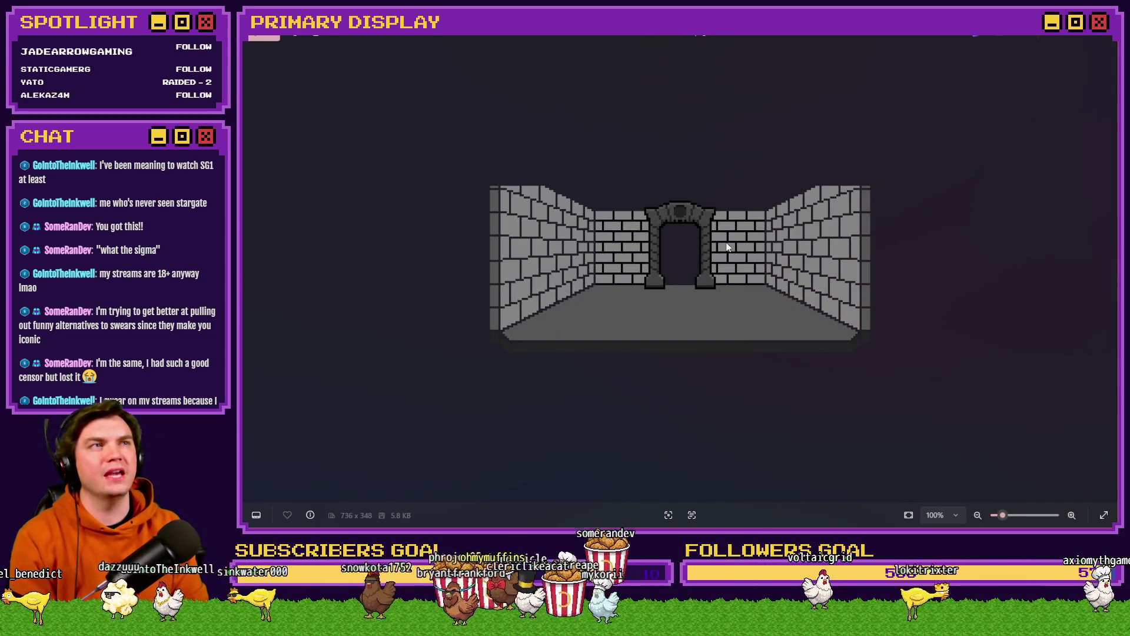
pyautogui.press('Left')
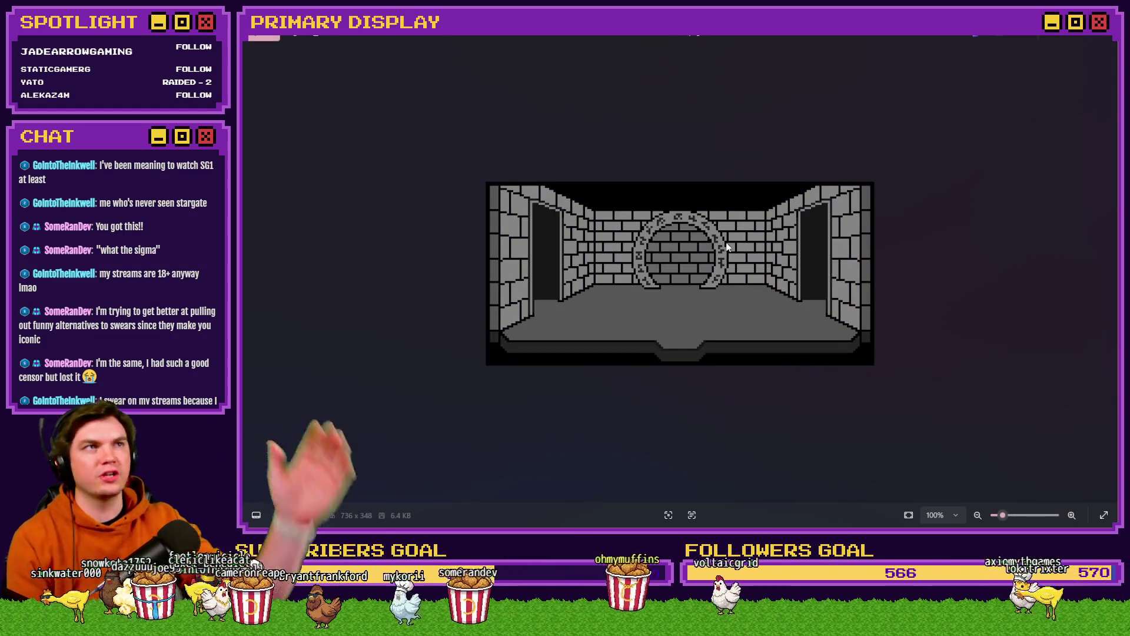
pyautogui.press('Right')
pyautogui.press('Left')
pyautogui.press('Right')
pyautogui.press('Left')
pyautogui.press('Right')
pyautogui.press('Left')
pyautogui.press('Right')
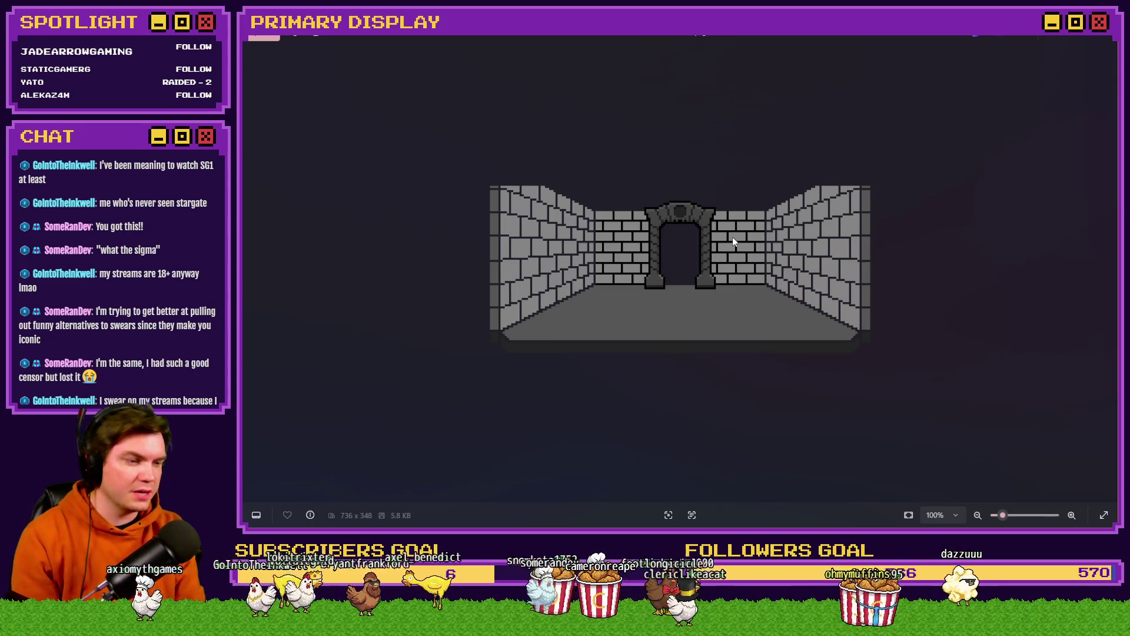
pyautogui.hotkey('alt', 'Tab')
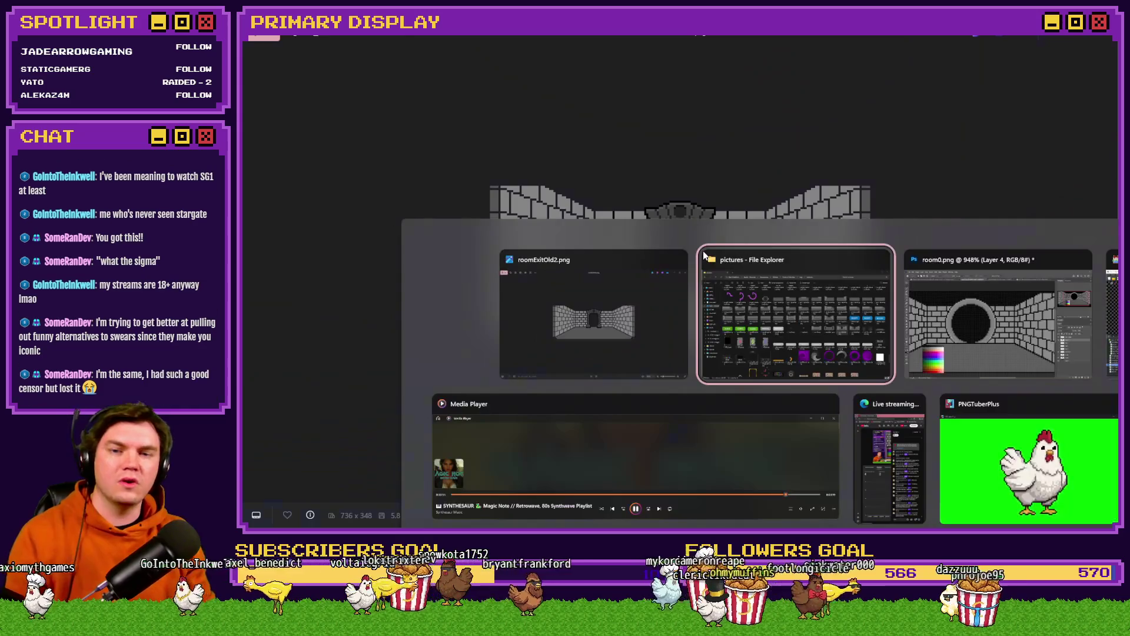
pyautogui.scroll(5, 672, 308)
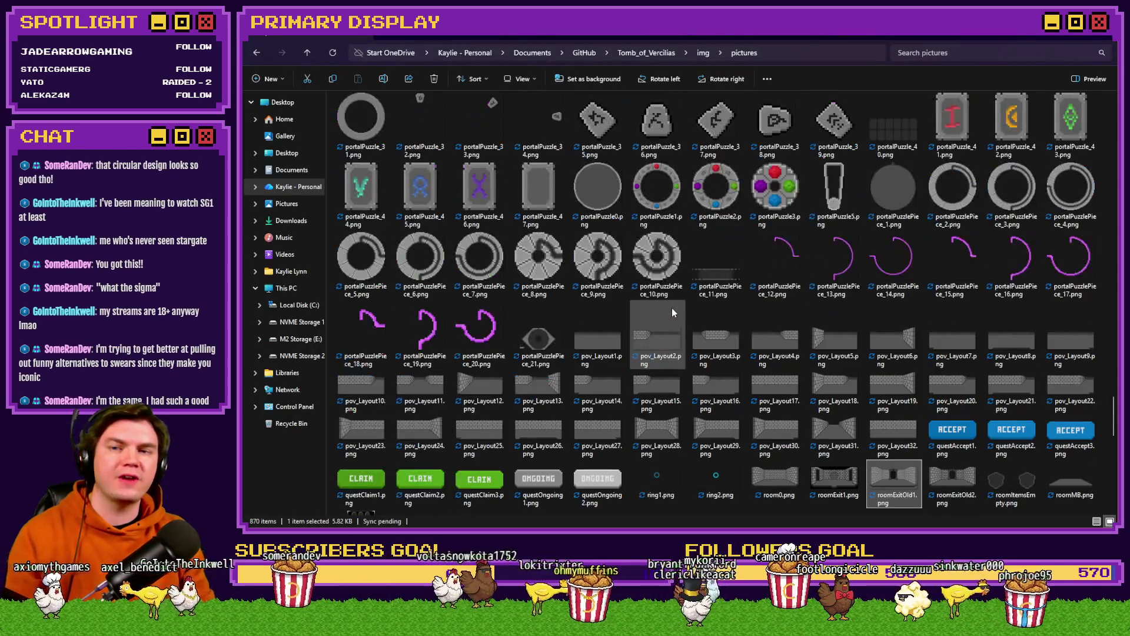
# Back in Photoshop, show the Portal layer and place it below Void Stone
pyautogui.hotkey('alt', 'Tab')
pyautogui.hotkey('alt', 'Tab')
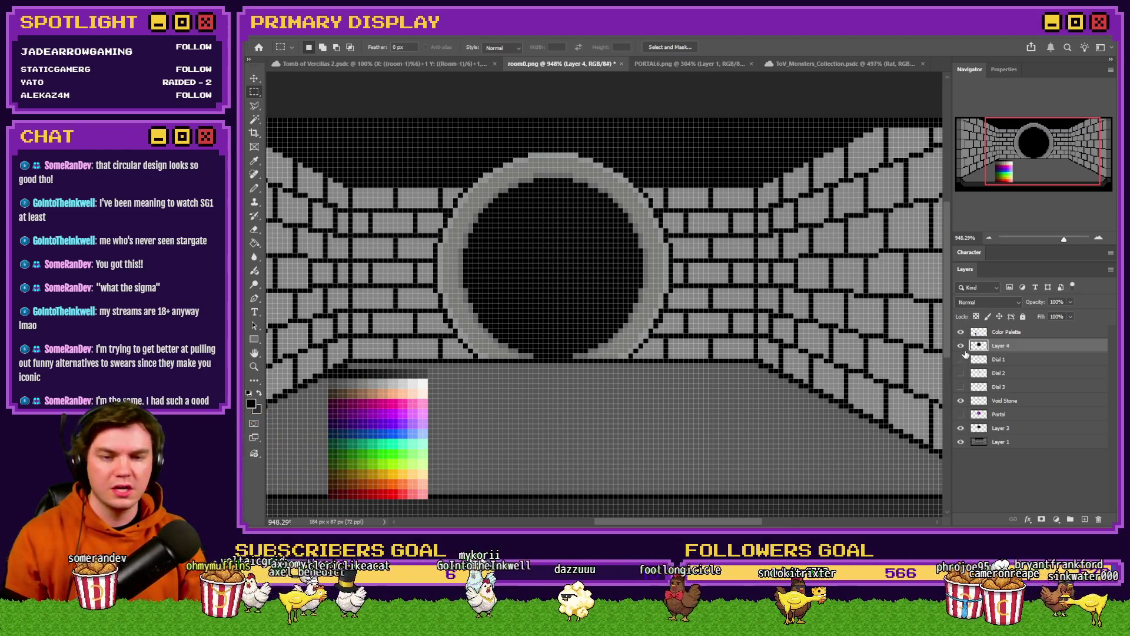
pyautogui.click(961, 415)
pyautogui.click(1008, 414)
pyautogui.hotkey('ctrl', ']')
pyautogui.hotkey('ctrl', ']')
pyautogui.hotkey('ctrl', ']')
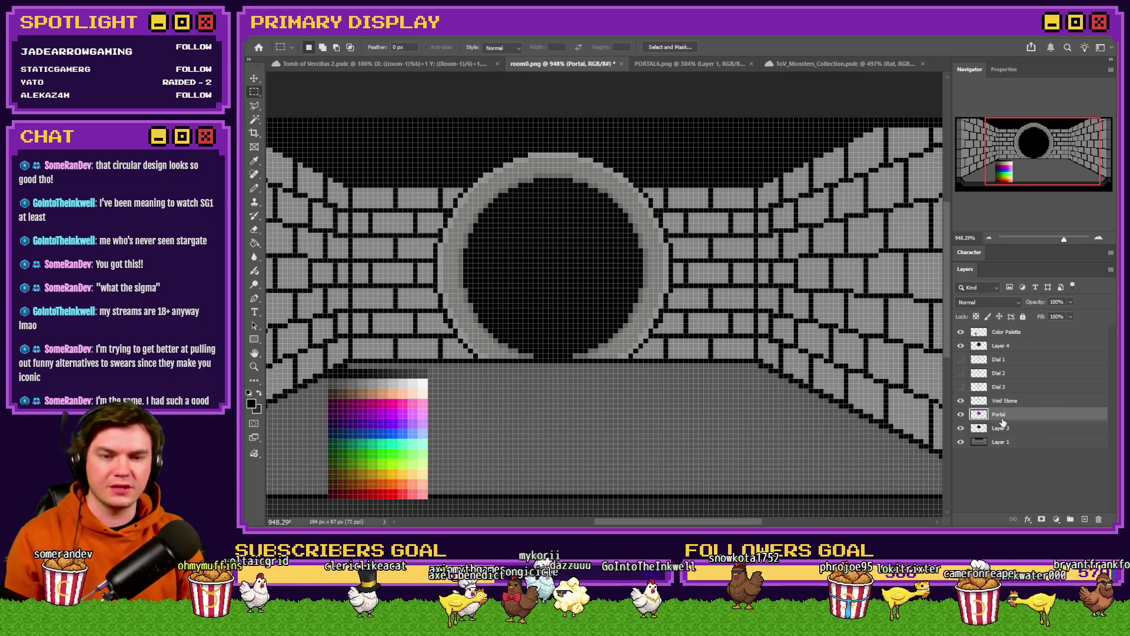
pyautogui.rightClick(580, 273)
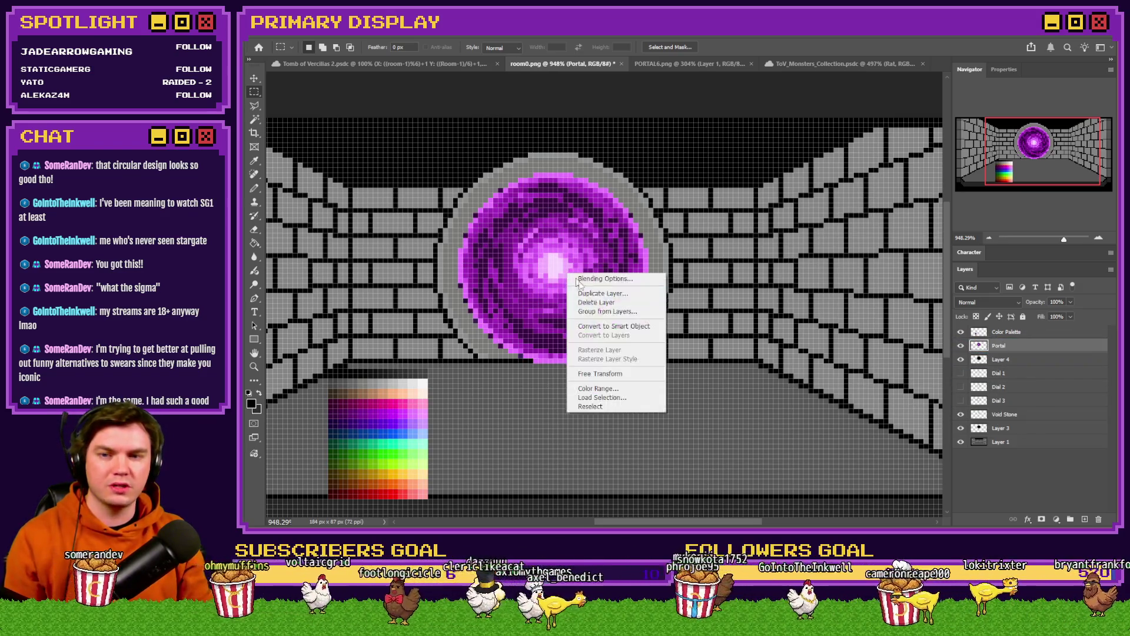
pyautogui.press('Escape')
pyautogui.moveTo(999, 346); pyautogui.dragTo(1024, 425)
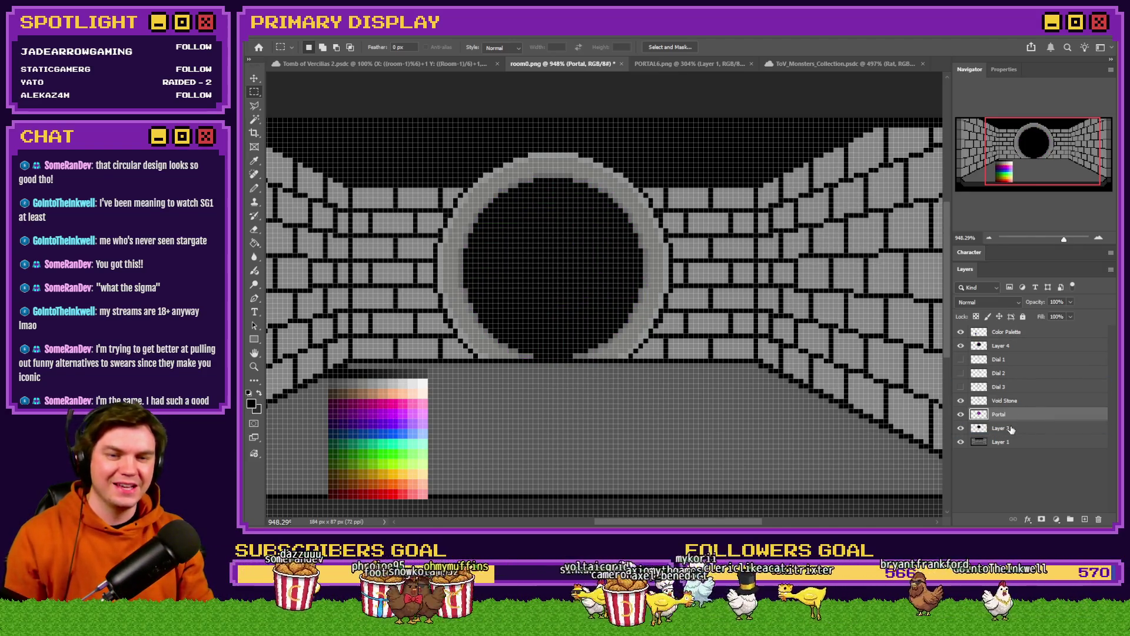
# On Layer 4, select the black circle in the ring elliptically and delete it
pyautogui.click(997, 346)
pyautogui.scroll(3, 532, 225)
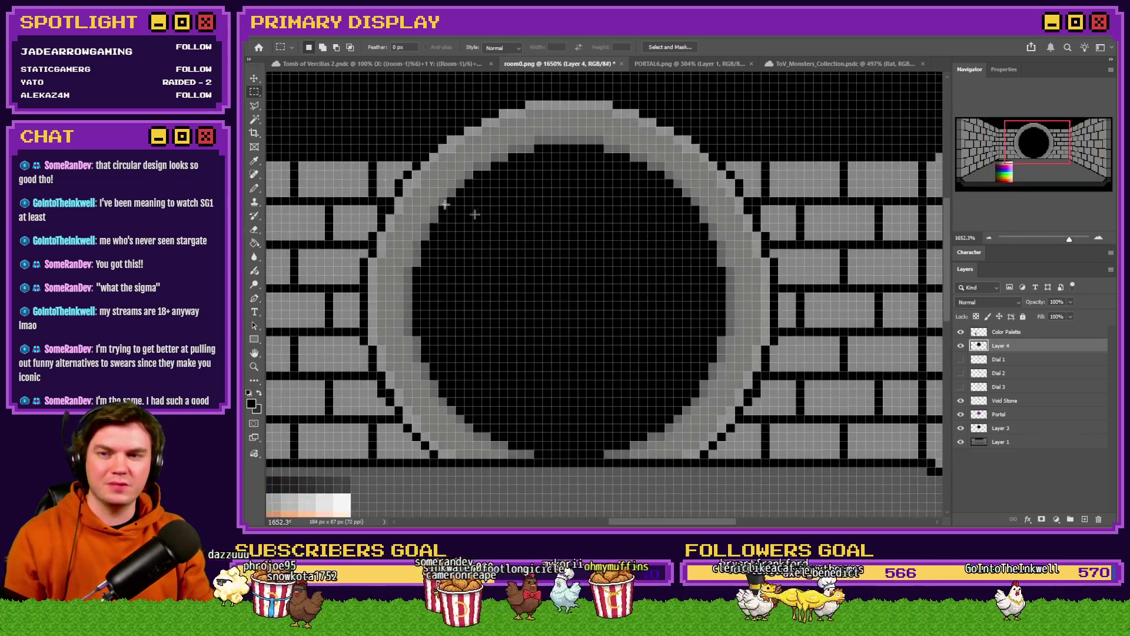
pyautogui.rightClick(254, 91)
pyautogui.click(300, 102)
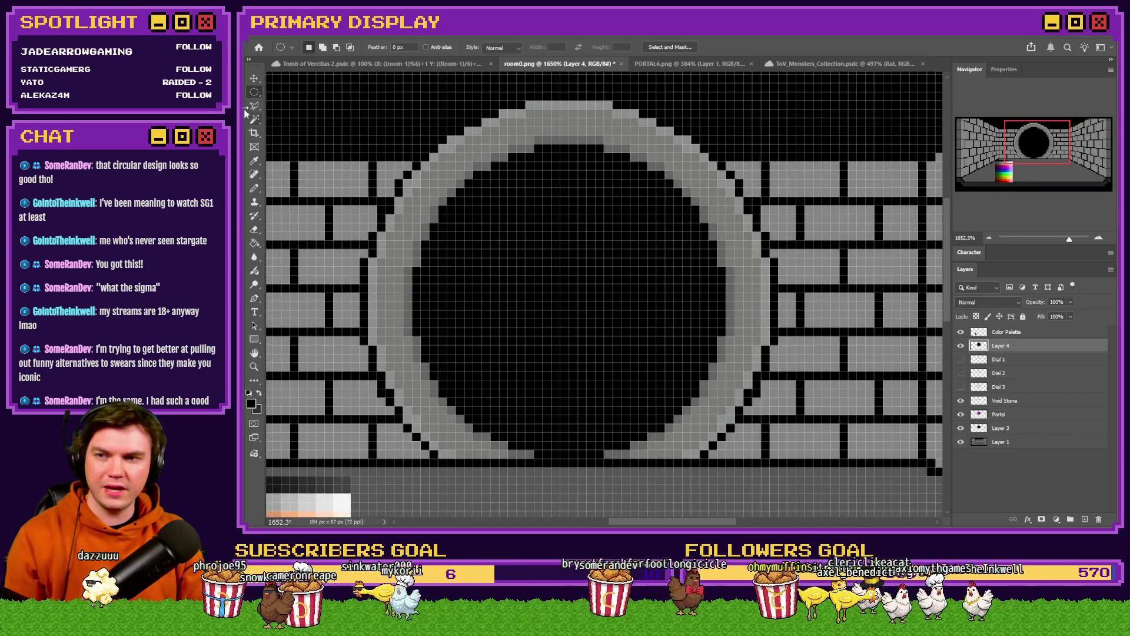
pyautogui.moveTo(429, 288)
pyautogui.mouseDown()
pyautogui.moveTo(701, 323)
pyautogui.moveTo(732, 308)
pyautogui.mouseUp()
pyautogui.click(556, 207)
pyautogui.moveTo(422, 163); pyautogui.dragTo(803, 415)
pyautogui.moveTo(611, 364); pyautogui.dragTo(617, 358)
pyautogui.press('Delete')
pyautogui.hotkey('ctrl', 'd')
pyautogui.scroll(-4, 657, 305)
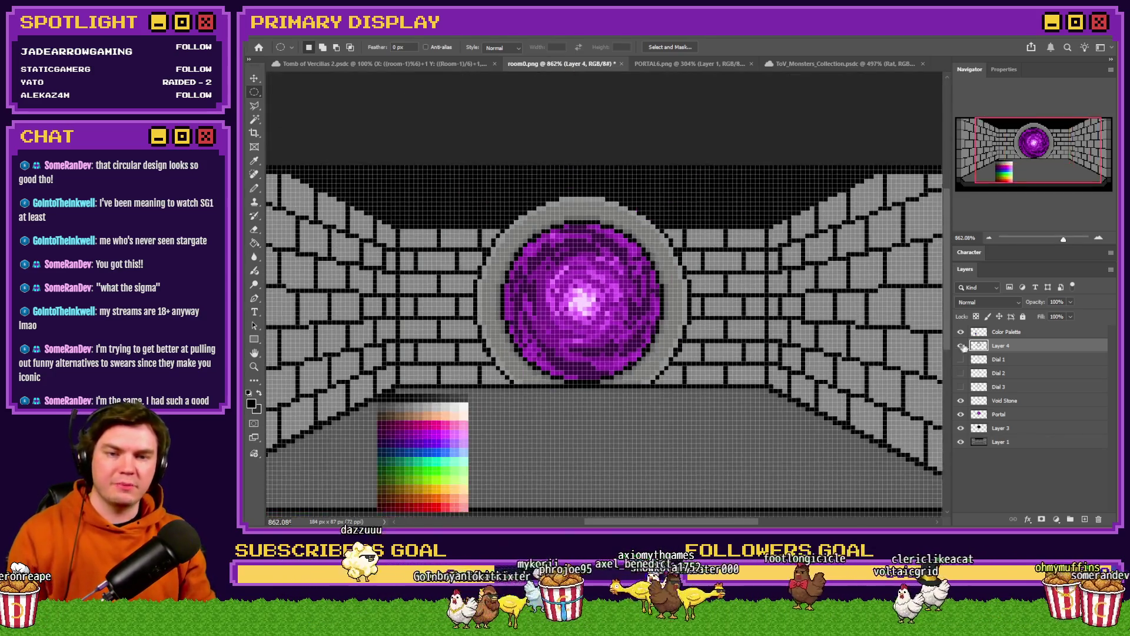
# Free Transform the Portal orb, rotating it about 30°, and apply
pyautogui.click(1000, 414)
pyautogui.rightClick(617, 278)
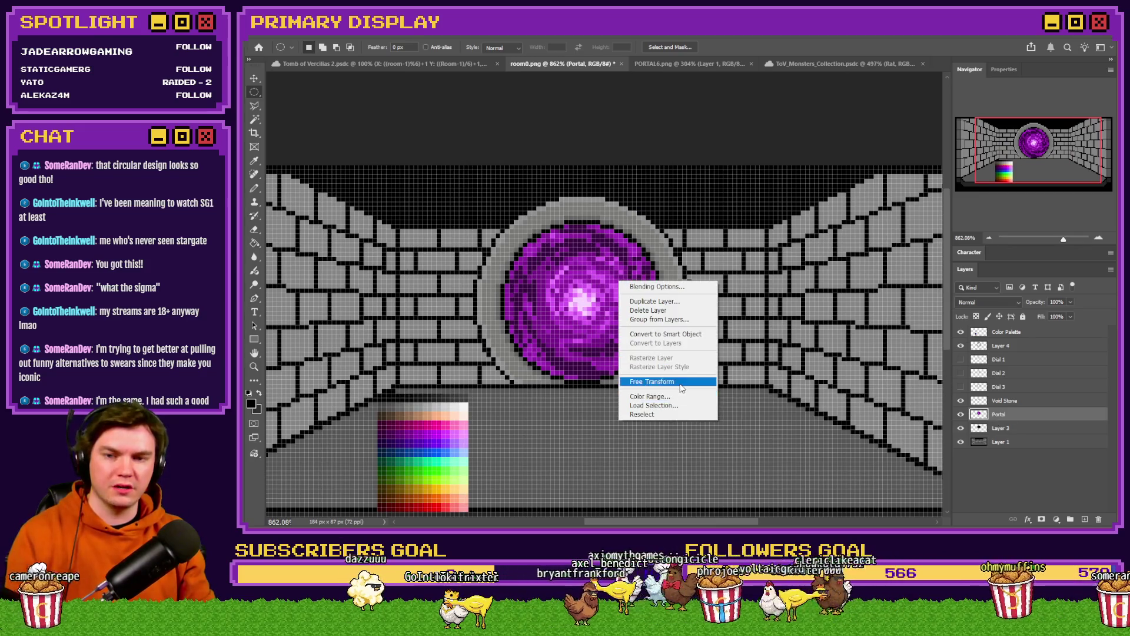
pyautogui.click(669, 378)
pyautogui.moveTo(648, 171)
pyautogui.mouseDown()
pyautogui.moveTo(765, 253)
pyautogui.moveTo(786, 321)
pyautogui.moveTo(765, 383)
pyautogui.moveTo(698, 448)
pyautogui.moveTo(589, 456)
pyautogui.moveTo(492, 433)
pyautogui.moveTo(450, 303)
pyautogui.moveTo(467, 223)
pyautogui.moveTo(559, 180)
pyautogui.mouseUp()
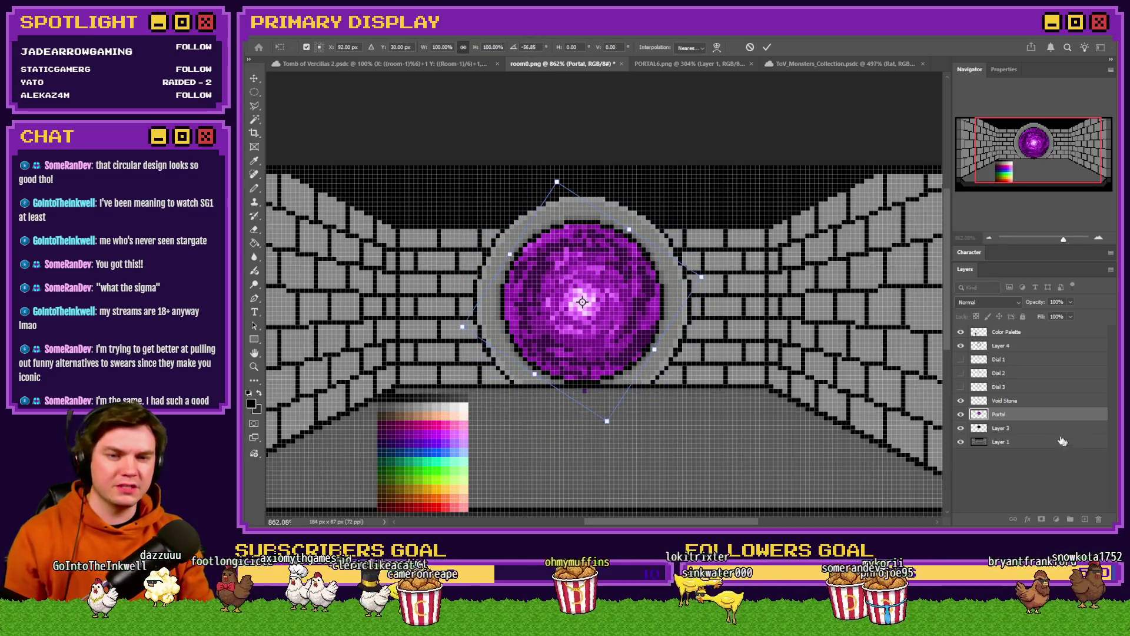
pyautogui.press('Return')
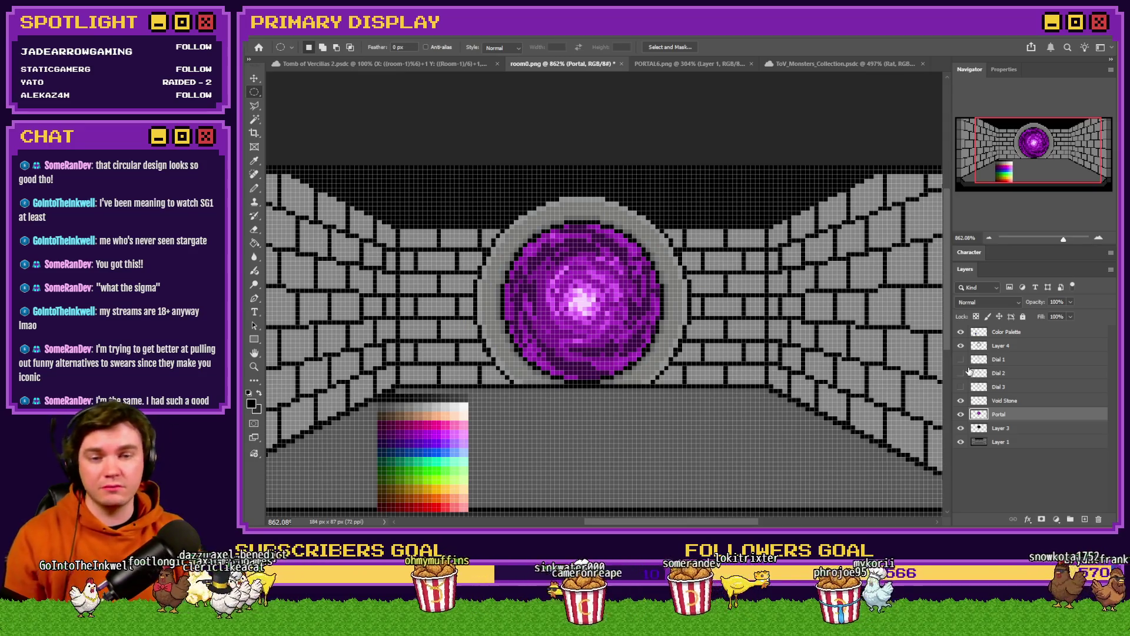
# Hide Void Stone and rotate the Portal orb again to about 21°, then commit
pyautogui.click(960, 401)
pyautogui.rightClick(674, 338)
pyautogui.click(706, 438)
pyautogui.moveTo(658, 147)
pyautogui.mouseDown()
pyautogui.moveTo(664, 164)
pyautogui.moveTo(710, 185)
pyautogui.moveTo(749, 255)
pyautogui.moveTo(752, 337)
pyautogui.moveTo(717, 411)
pyautogui.moveTo(652, 461)
pyautogui.moveTo(582, 465)
pyautogui.moveTo(471, 412)
pyautogui.moveTo(424, 306)
pyautogui.moveTo(498, 217)
pyautogui.moveTo(636, 182)
pyautogui.moveTo(694, 212)
pyautogui.moveTo(759, 306)
pyautogui.moveTo(583, 441)
pyautogui.moveTo(430, 236)
pyautogui.moveTo(547, 182)
pyautogui.moveTo(715, 348)
pyautogui.mouseUp()
pyautogui.click(254, 91)
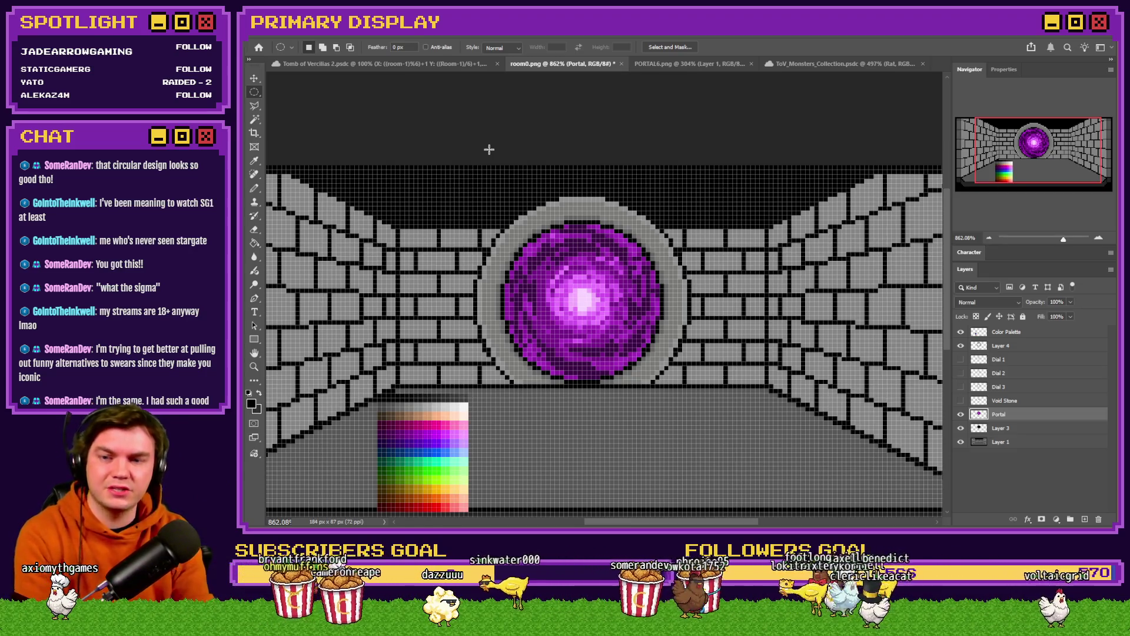
# On Layer 4, pencil black pixels below the ring's left edge and regrey bottom-row pixels
pyautogui.click(1023, 350)
pyautogui.click(254, 188)
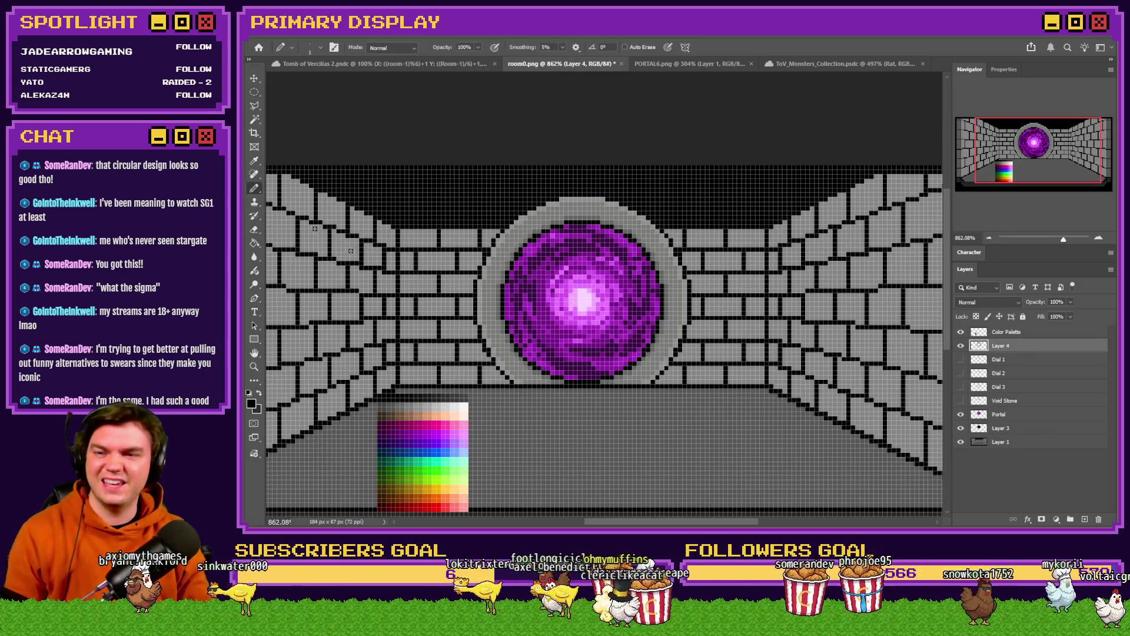
pyautogui.scroll(5, 461, 328)
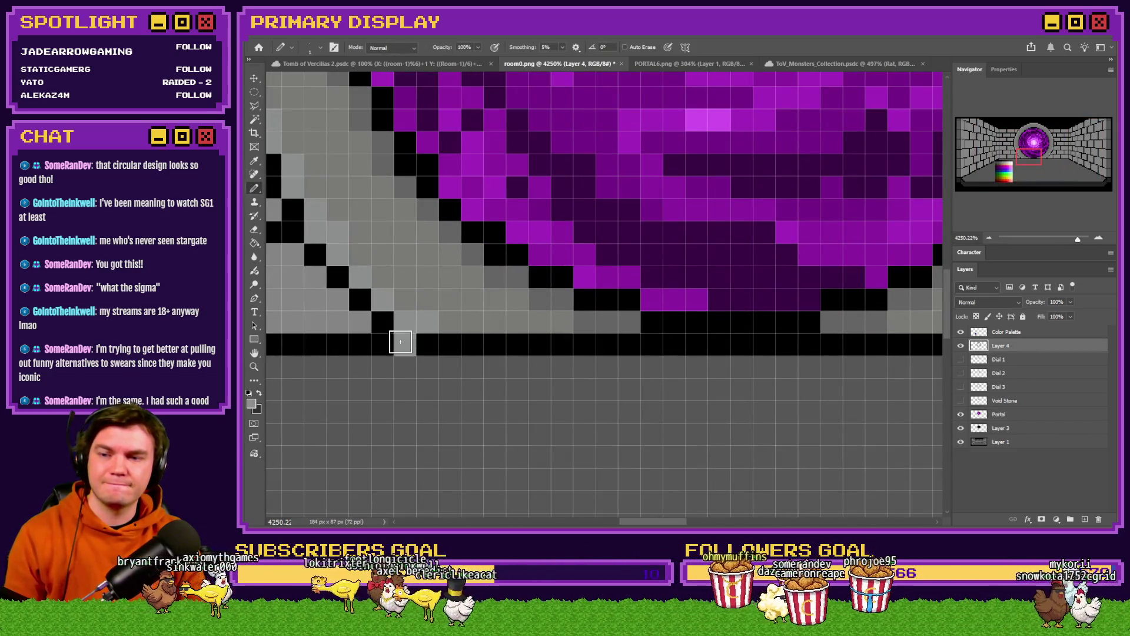
pyautogui.keyDown('alt'); pyautogui.click(384, 342); pyautogui.keyUp('alt')
pyautogui.moveTo(398, 375)
pyautogui.mouseDown()
pyautogui.moveTo(428, 368)
pyautogui.moveTo(441, 346)
pyautogui.moveTo(497, 346)
pyautogui.mouseUp()
pyautogui.keyDown('alt'); pyautogui.click(406, 328); pyautogui.keyUp('alt')
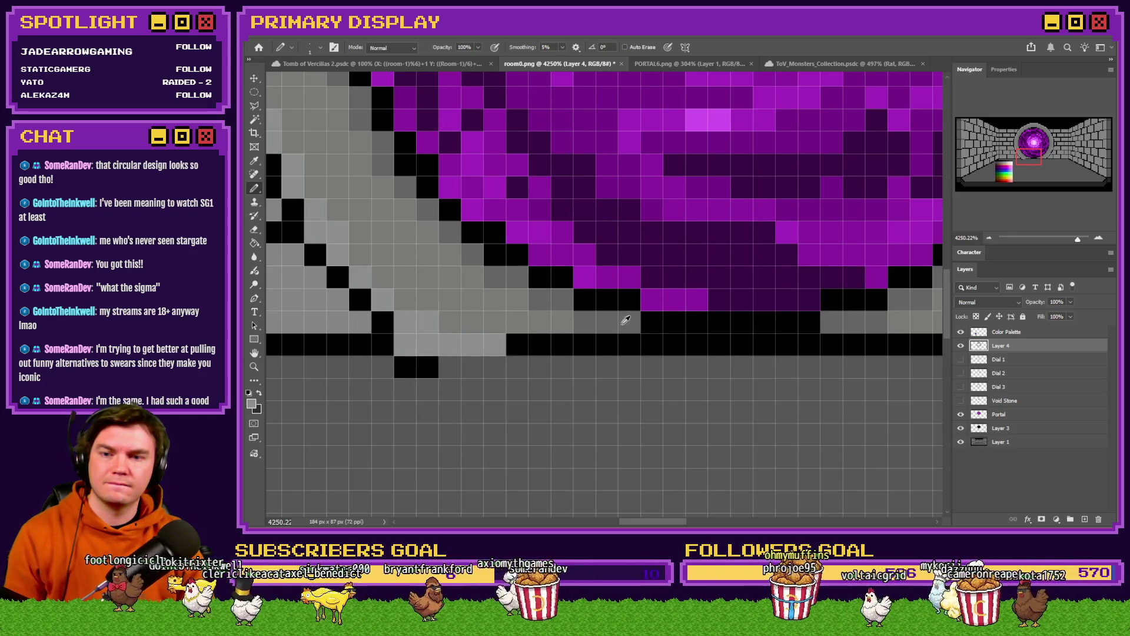
pyautogui.moveTo(630, 348); pyautogui.dragTo(514, 344)
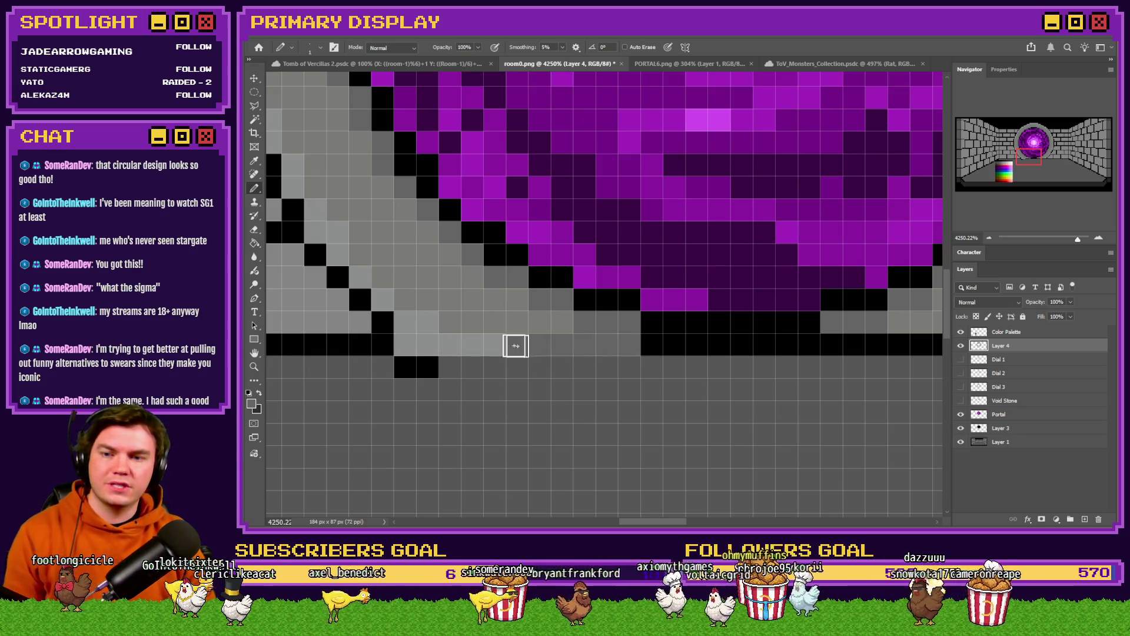
# Draw a black line along the bottom row, then paint grey over stray black pixels
pyautogui.keyDown('alt'); pyautogui.click(449, 318); pyautogui.keyUp('alt')
pyautogui.keyDown('alt'); pyautogui.click(424, 365); pyautogui.keyUp('alt')
pyautogui.moveTo(436, 366); pyautogui.dragTo(630, 371)
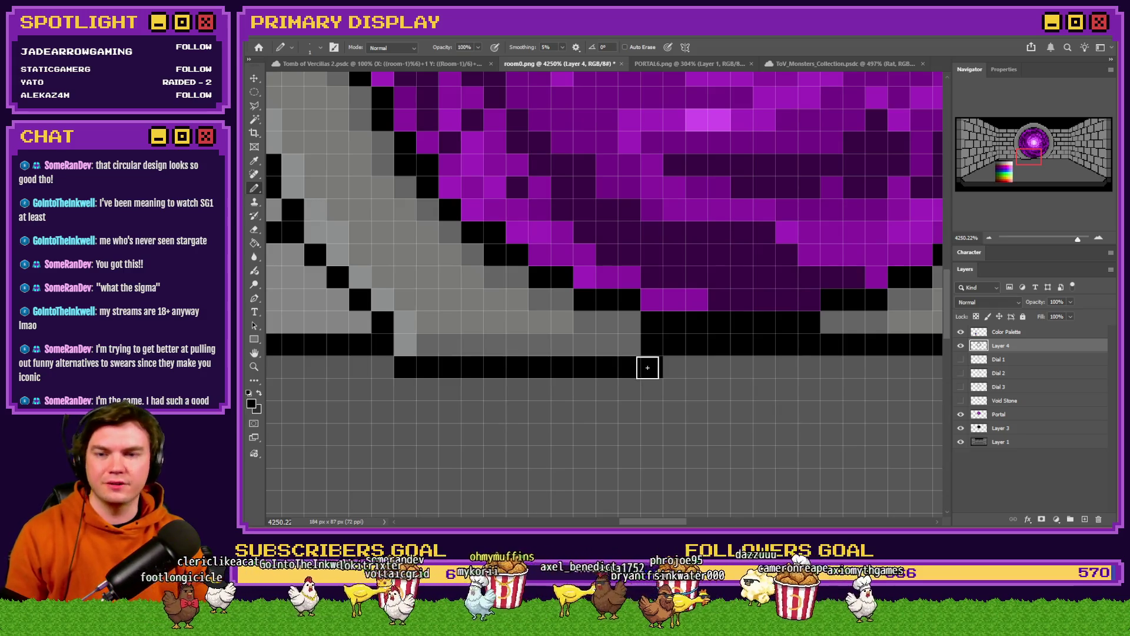
pyautogui.keyDown('alt'); pyautogui.click(559, 318); pyautogui.keyUp('alt')
pyautogui.scroll(-5, 559, 318)
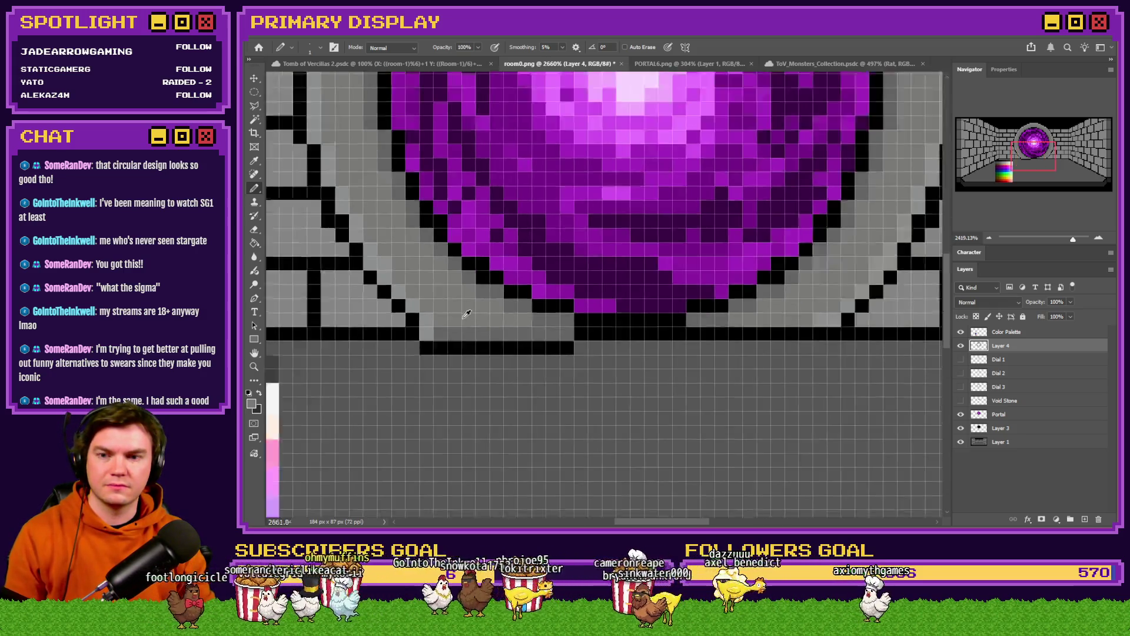
pyautogui.scroll(1, 507, 318)
pyautogui.scroll(4, 671, 311)
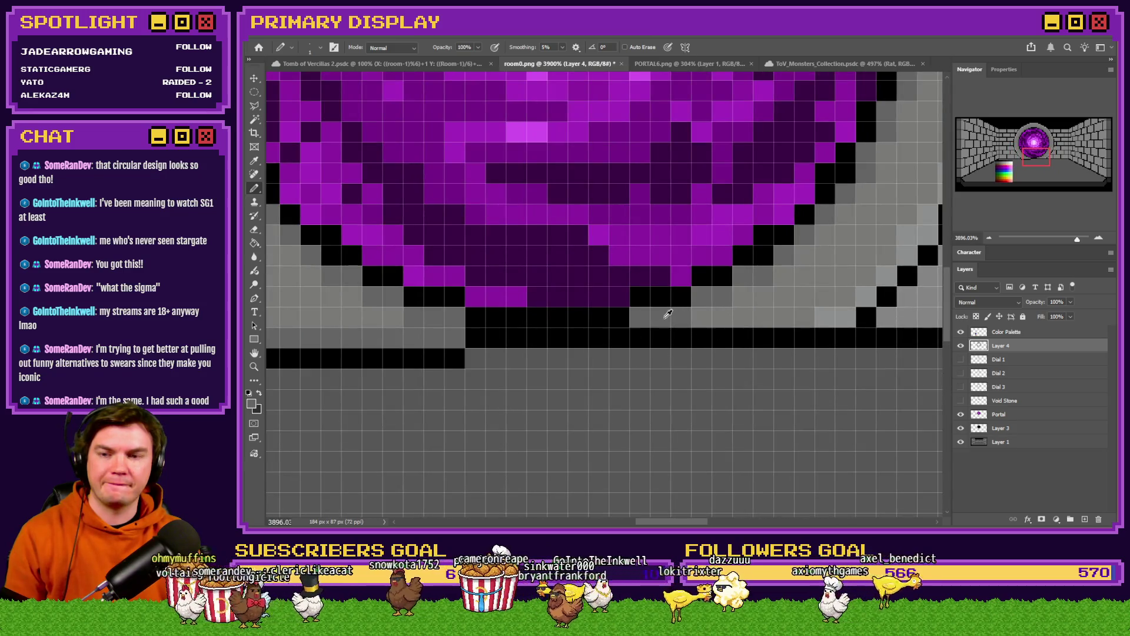
pyautogui.moveTo(645, 336); pyautogui.dragTo(816, 337)
# Turn a stray edge pixel grey and pencil black along the bottom row under the orb
pyautogui.scroll(-3, 816, 337)
pyautogui.scroll(3, 823, 341)
pyautogui.click(833, 339)
pyautogui.keyDown('alt'); pyautogui.click(848, 328); pyautogui.keyUp('alt')
pyautogui.moveTo(833, 354); pyautogui.dragTo(652, 352)
pyautogui.scroll(-5, 631, 340)
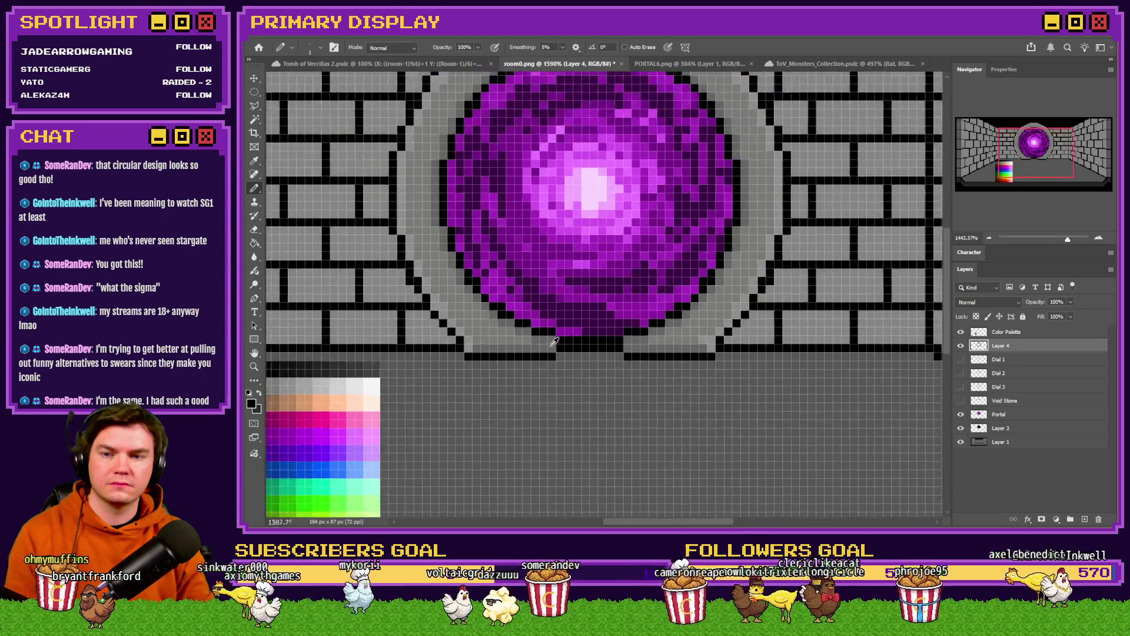
pyautogui.scroll(4, 553, 328)
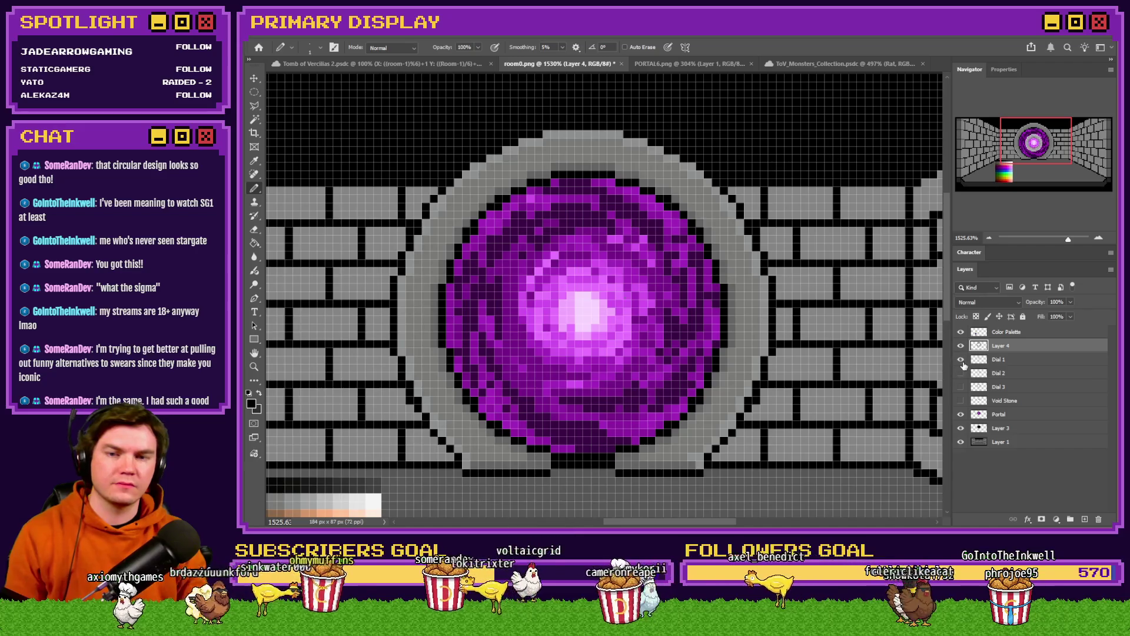
pyautogui.click(960, 373)
pyautogui.click(961, 386)
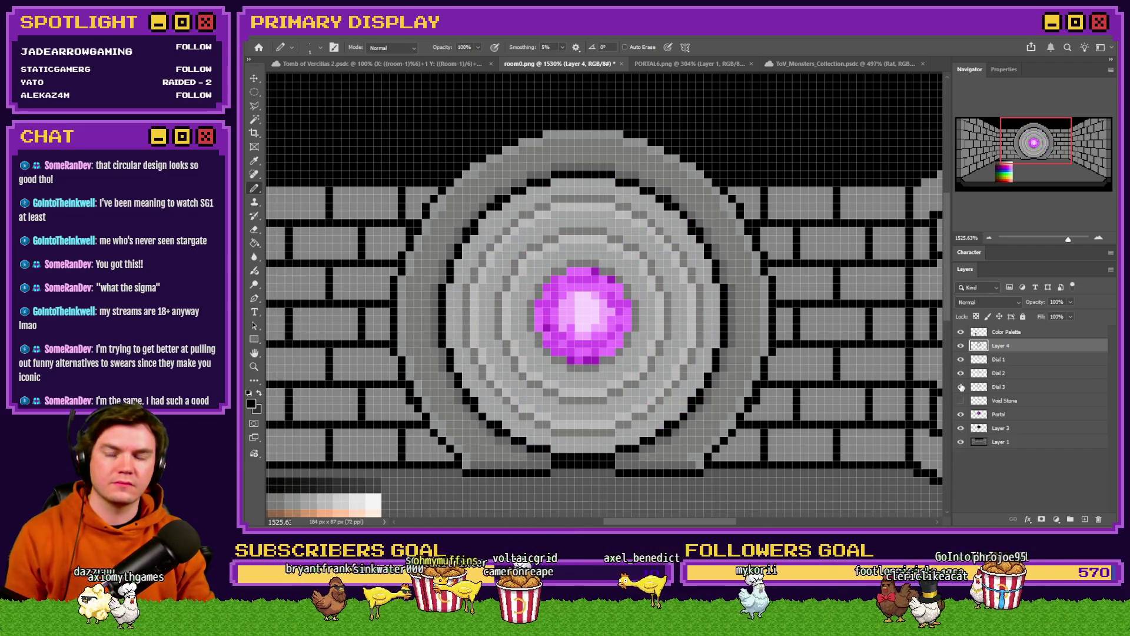
pyautogui.scroll(-3, 599, 372)
pyautogui.scroll(2, 589, 365)
pyautogui.click(961, 413)
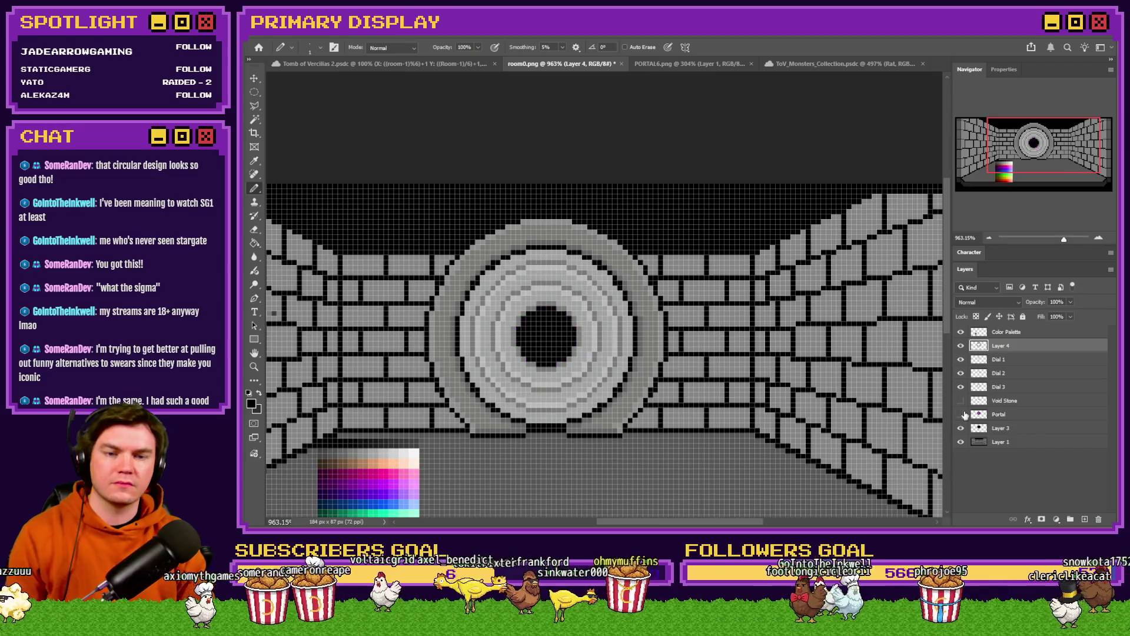
pyautogui.scroll(-2, 707, 388)
pyautogui.scroll(2, 577, 375)
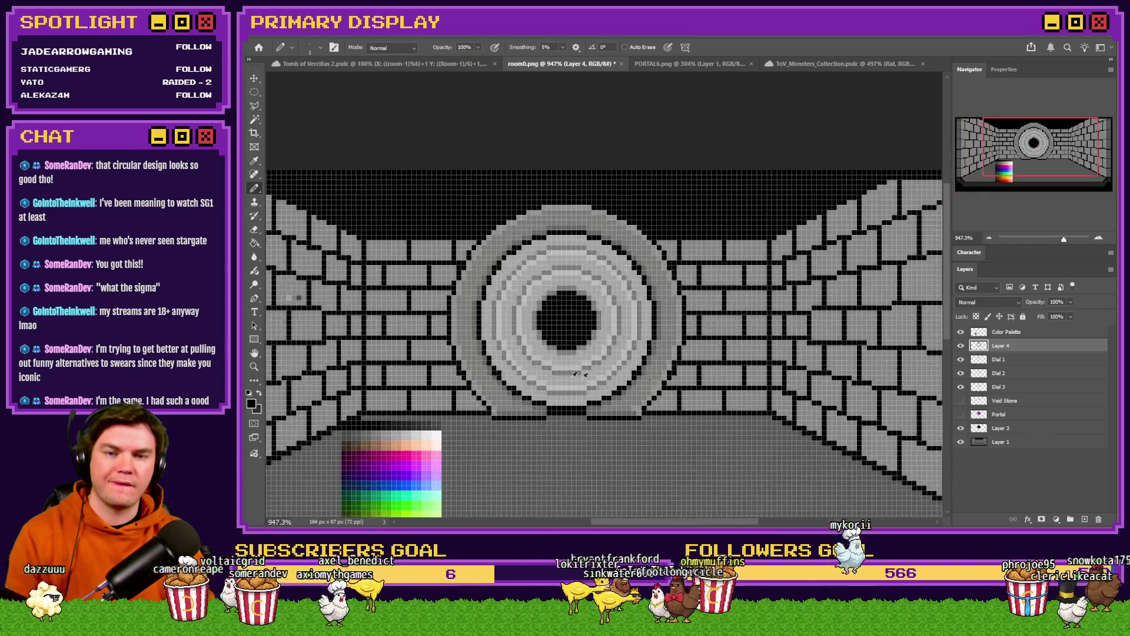
pyautogui.click(961, 430)
pyautogui.click(966, 442)
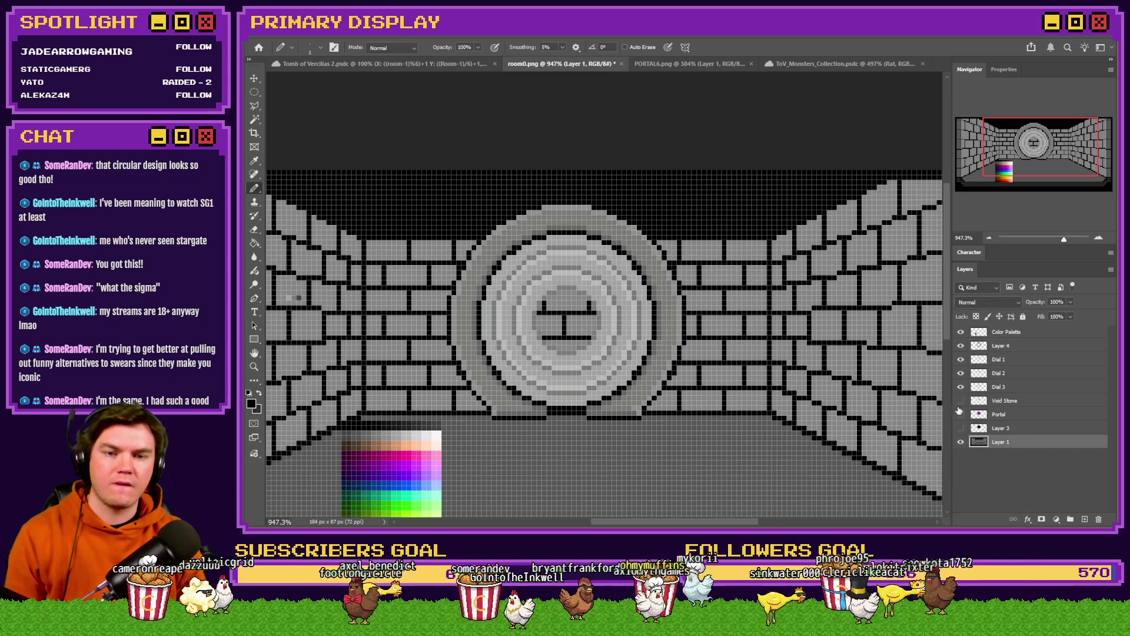
pyautogui.click(962, 428)
pyautogui.click(989, 428)
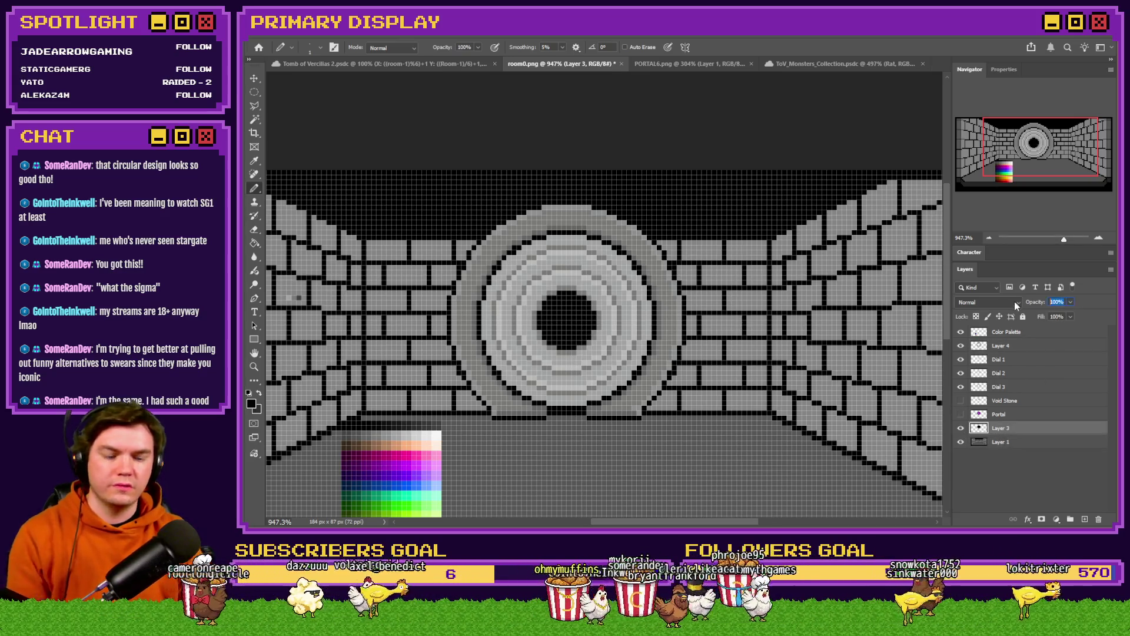
pyautogui.write('50')
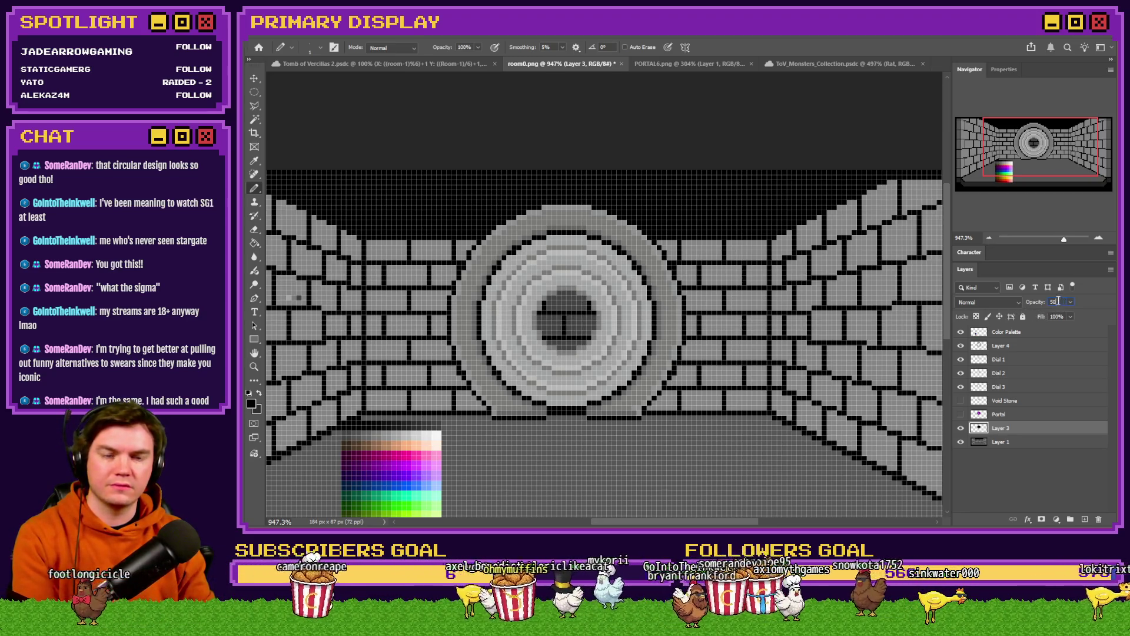
pyautogui.write('100')
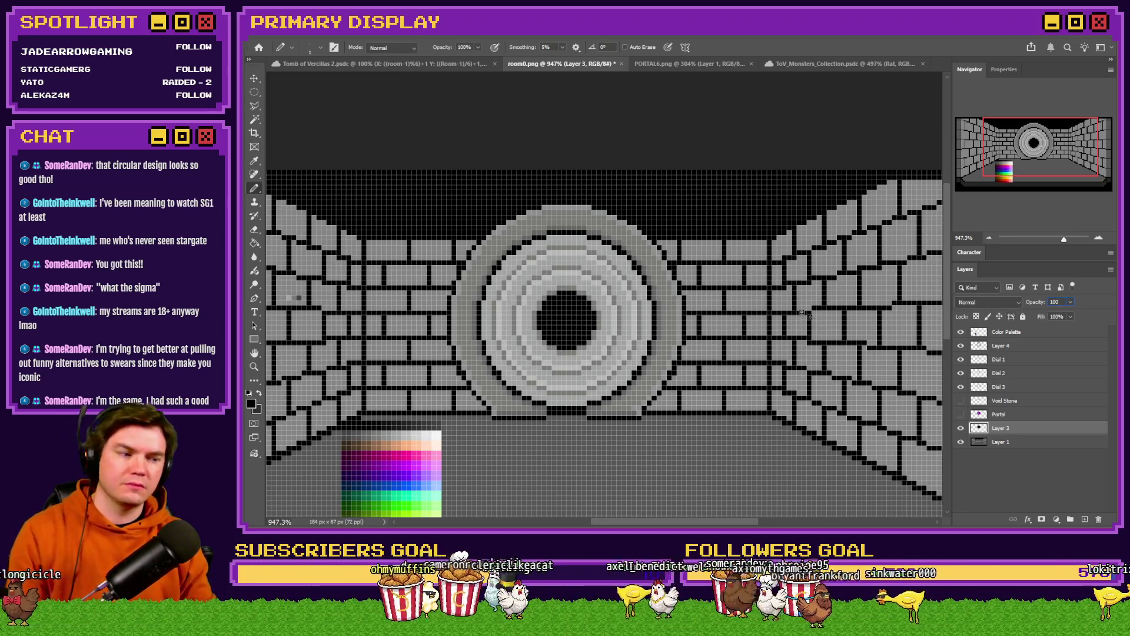
pyautogui.click(260, 93)
pyautogui.scroll(-3, 473, 272)
pyautogui.scroll(3, 542, 301)
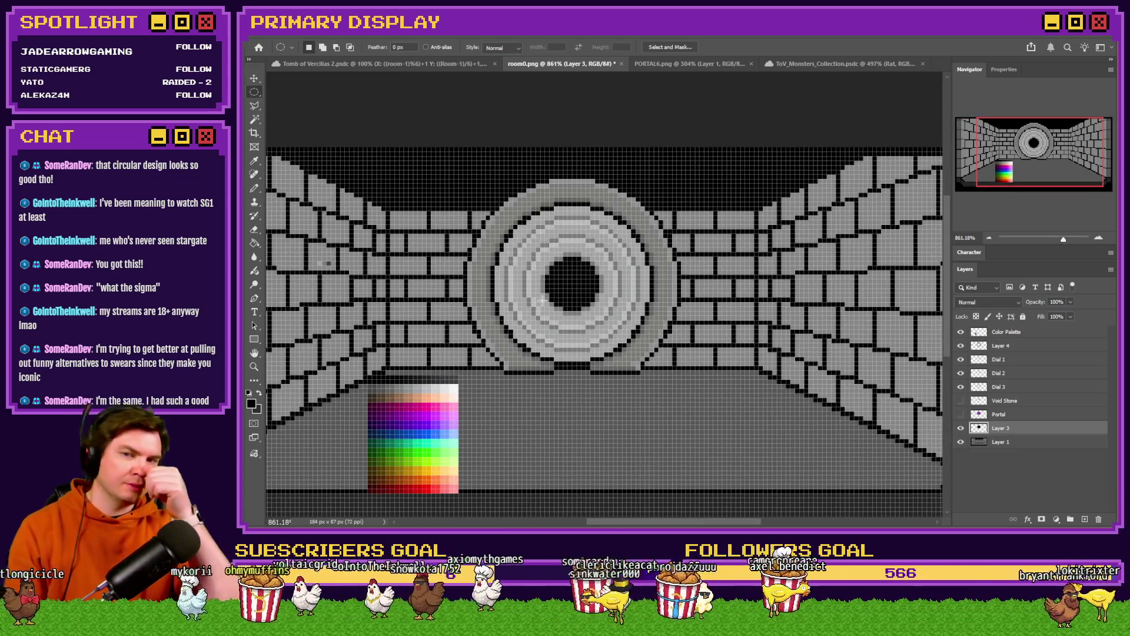
pyautogui.moveTo(957, 361); pyautogui.dragTo(959, 394)
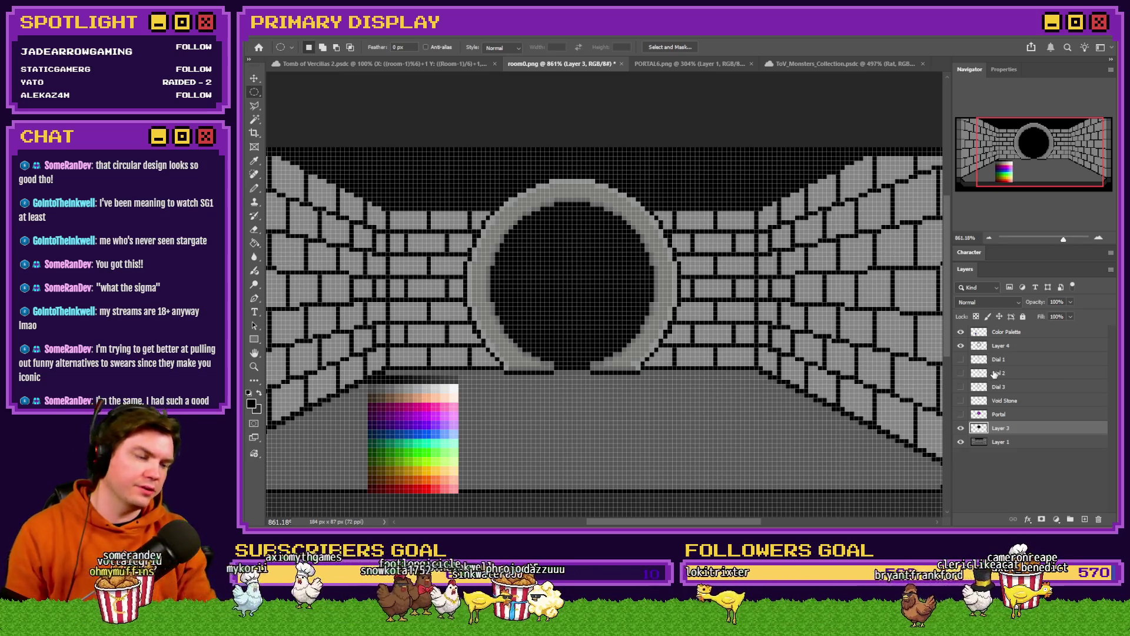
pyautogui.click(960, 359)
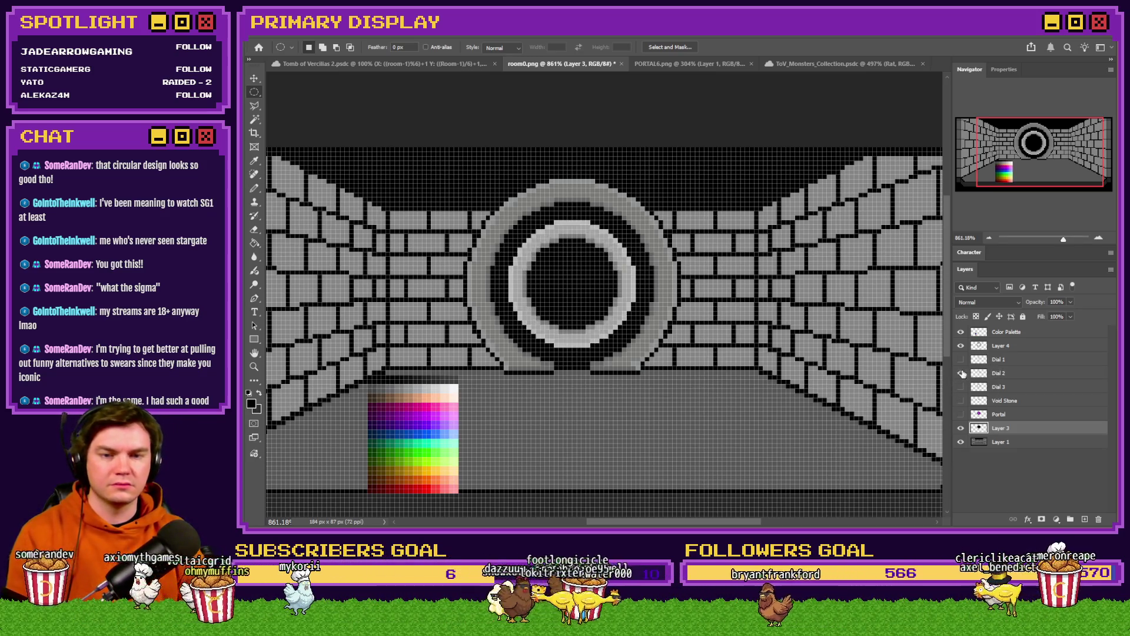
pyautogui.click(961, 373)
pyautogui.click(961, 386)
pyautogui.click(961, 415)
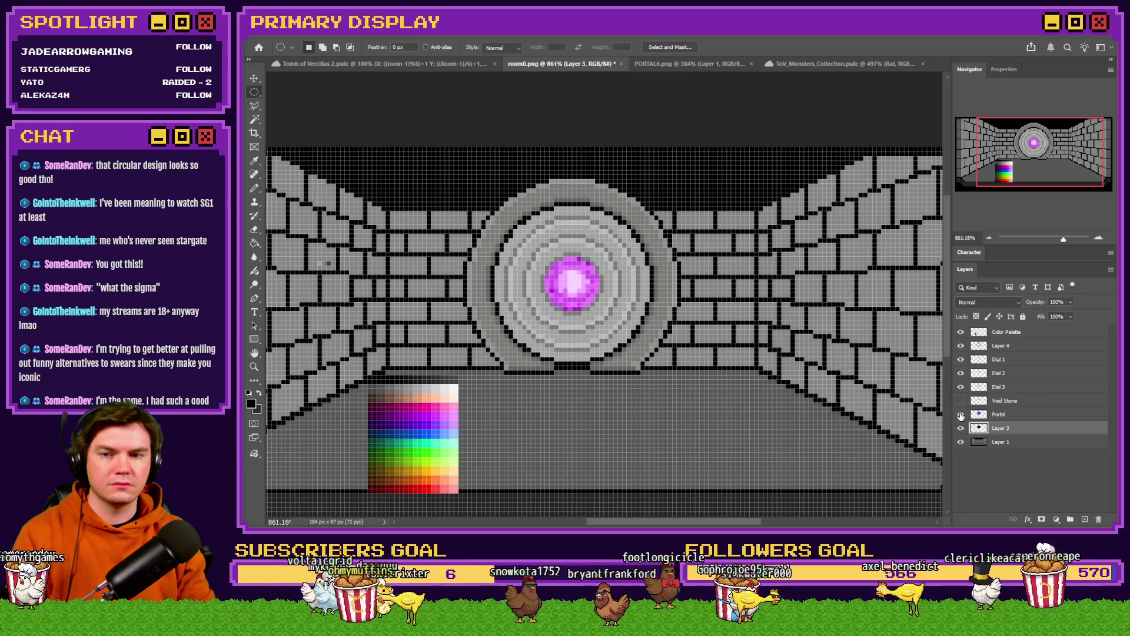
pyautogui.click(961, 400)
pyautogui.moveTo(960, 387); pyautogui.dragTo(961, 359)
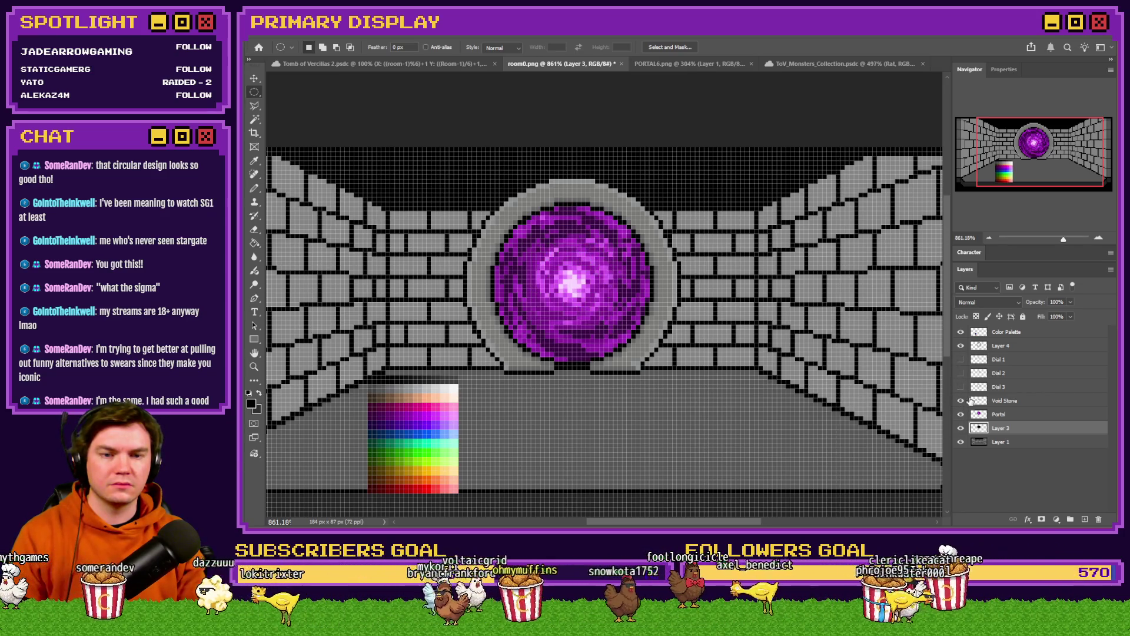
pyautogui.click(960, 403)
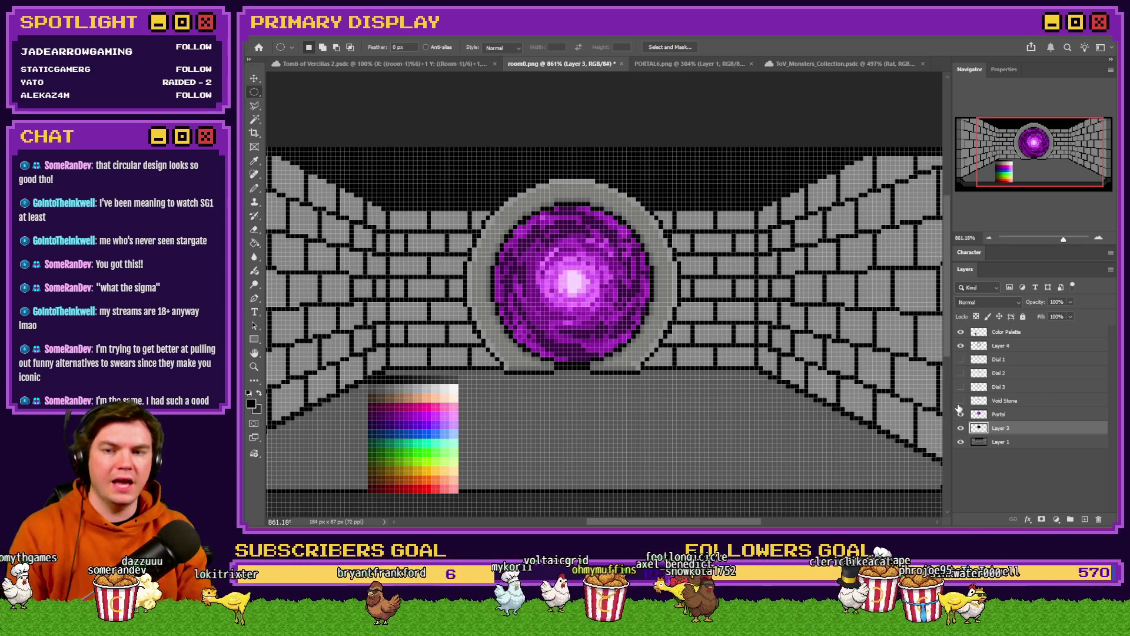
pyautogui.rightClick(254, 93)
pyautogui.click(277, 105)
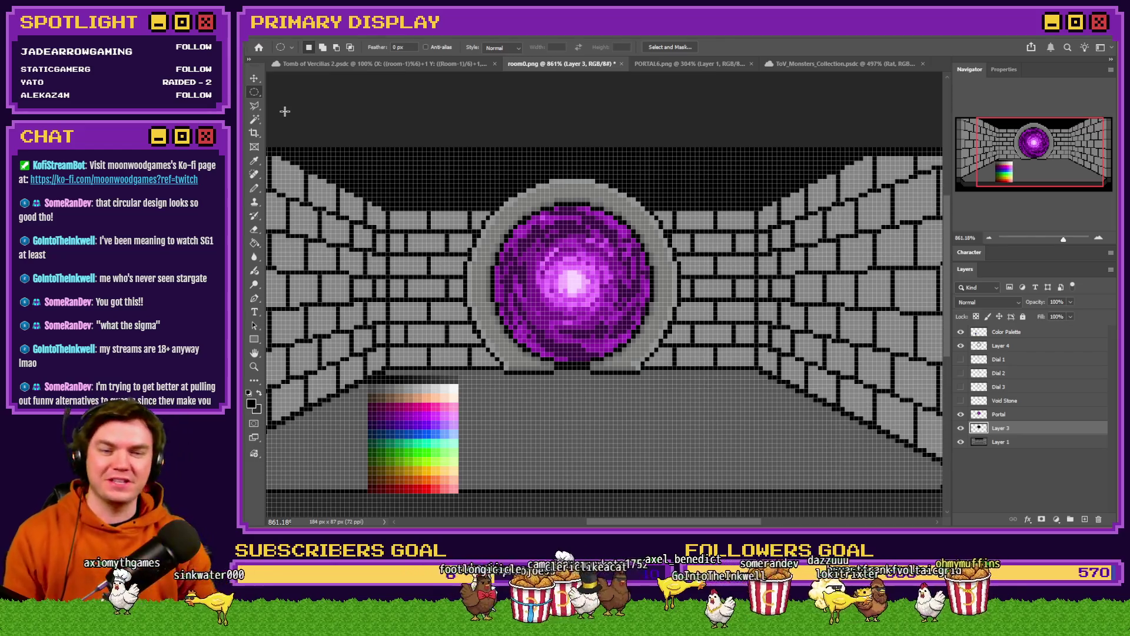
# Toggle the Dial 1–3 rings on, then drag across their eye icons to hide all three
pyautogui.scroll(5, 551, 282)
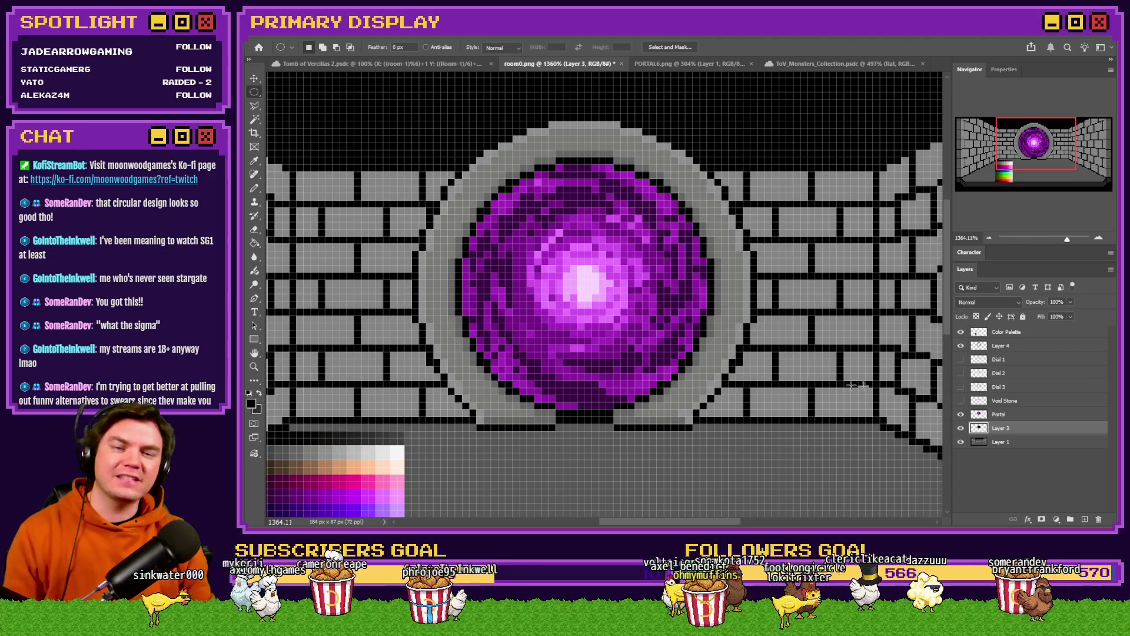
pyautogui.scroll(-5, 694, 352)
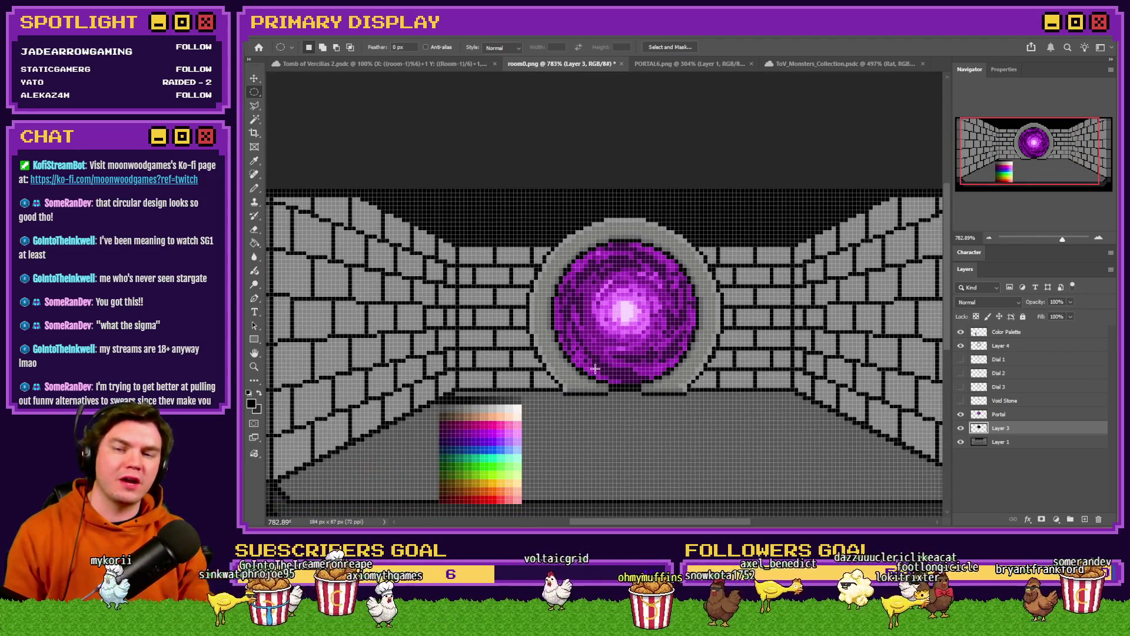
pyautogui.scroll(-3, 595, 368)
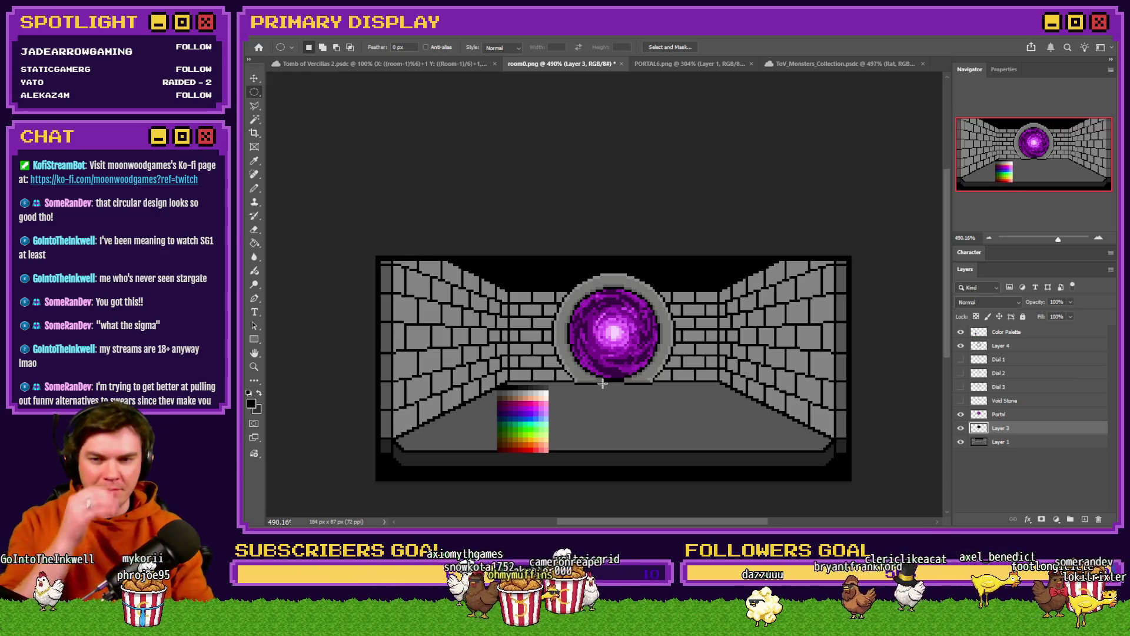
pyautogui.click(960, 387)
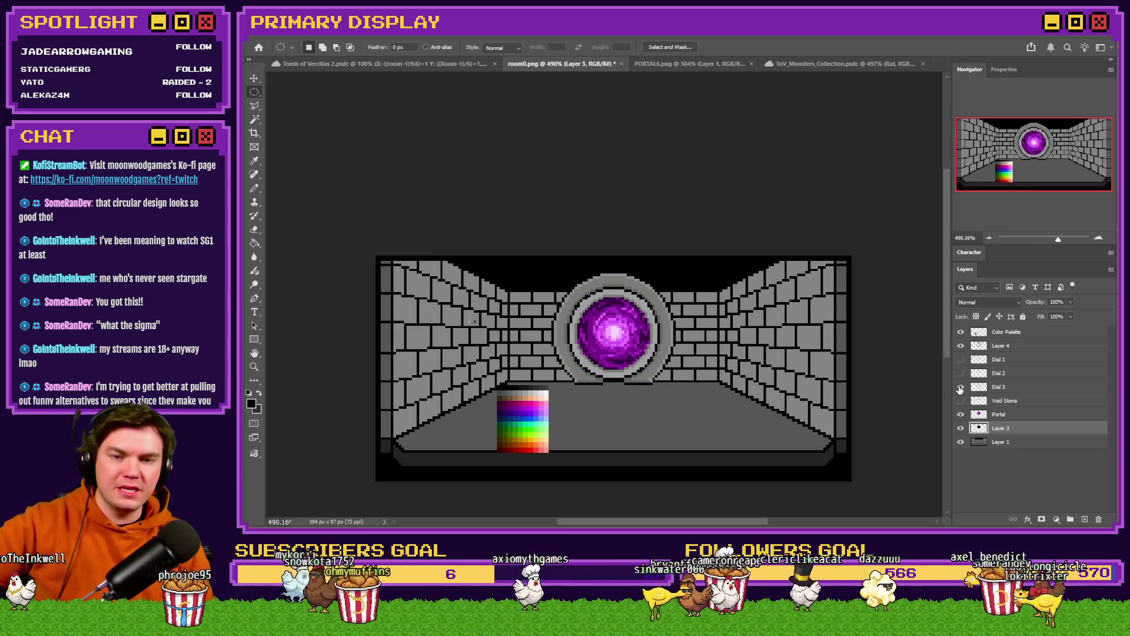
pyautogui.click(960, 373)
pyautogui.click(962, 360)
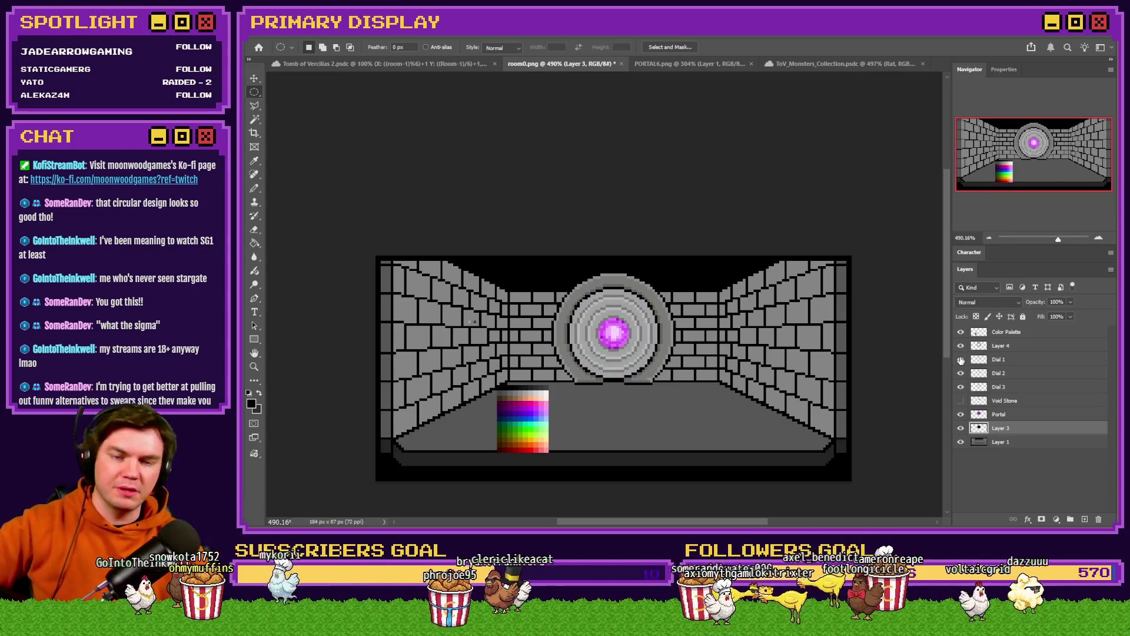
pyautogui.moveTo(960, 388); pyautogui.dragTo(961, 360)
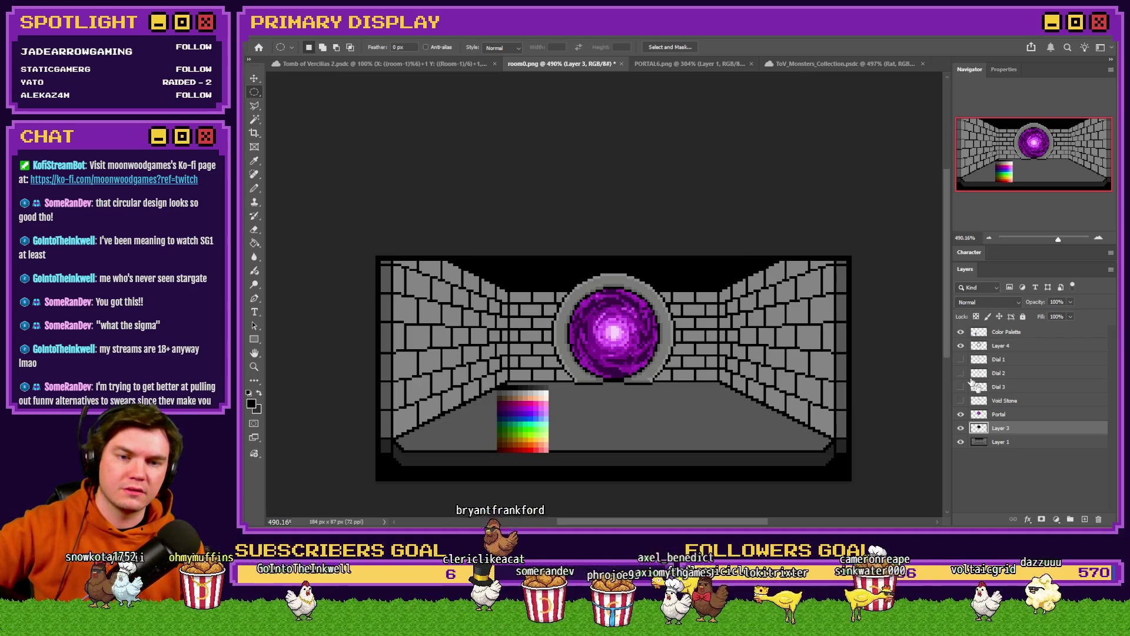
# Select Layer 4, zoom in, then select the Portal layer and open its canvas menu
pyautogui.click(1020, 349)
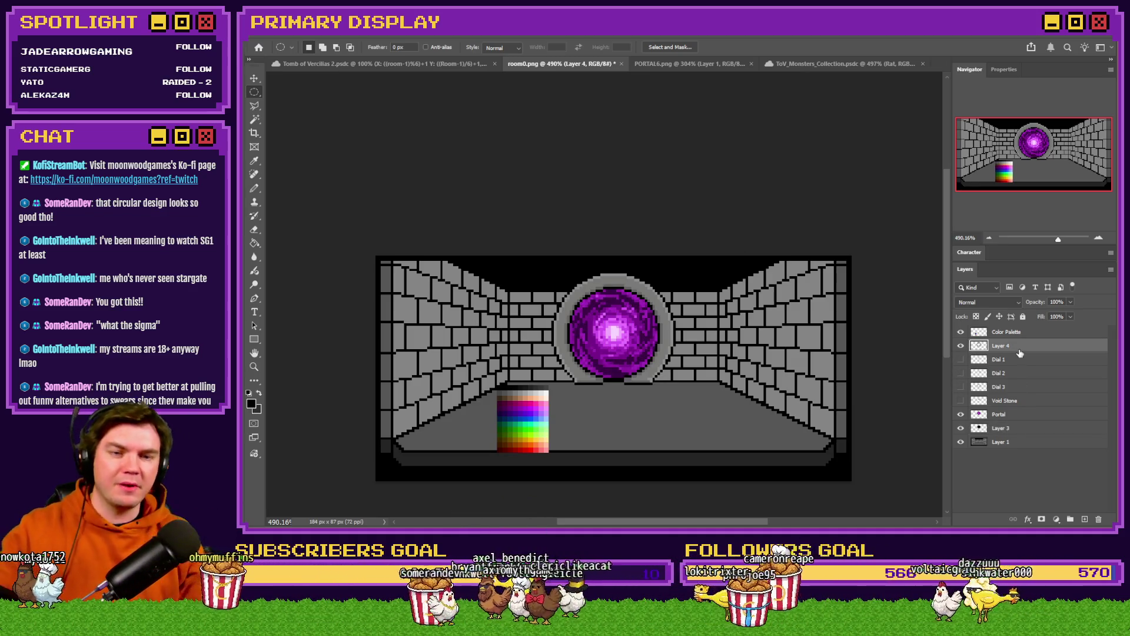
pyautogui.scroll(3, 580, 330)
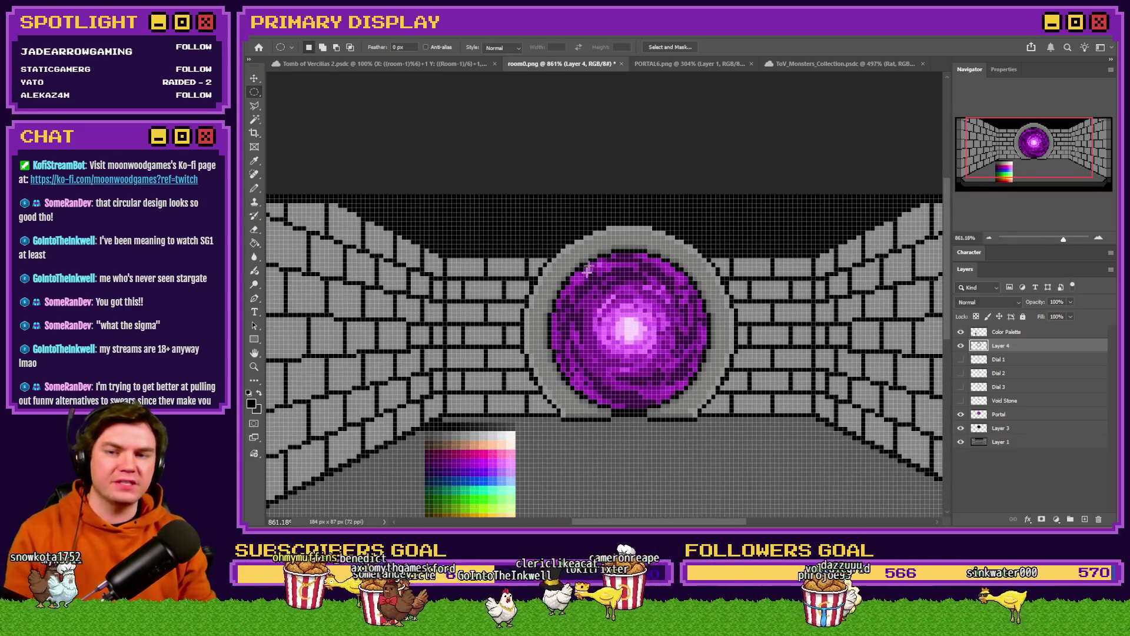
pyautogui.scroll(2, 587, 269)
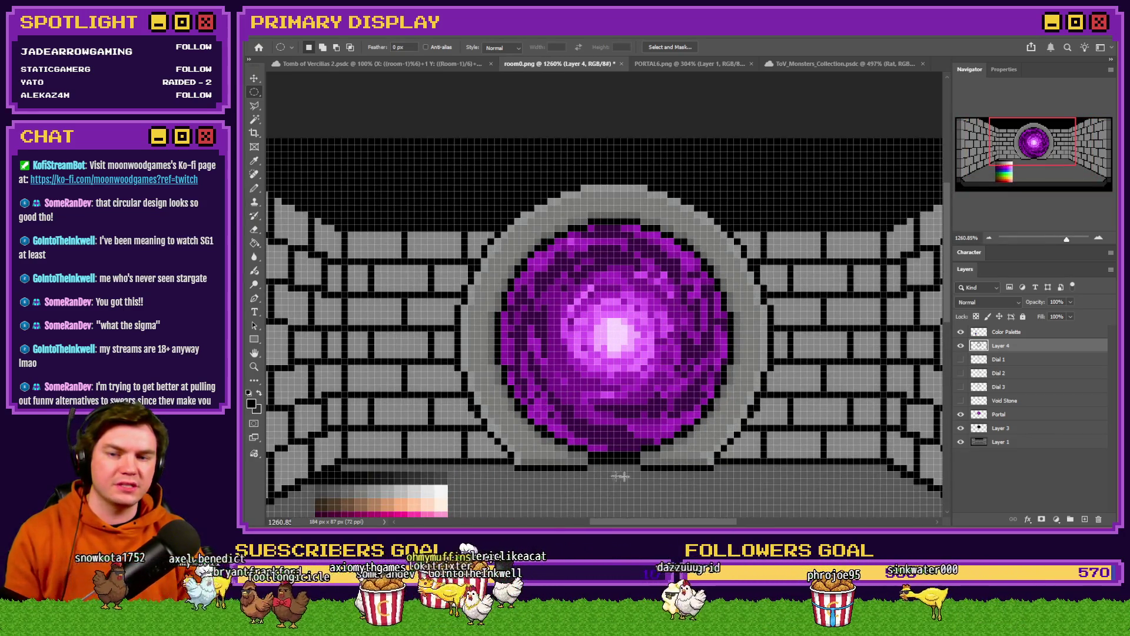
pyautogui.click(1003, 414)
pyautogui.rightClick(684, 322)
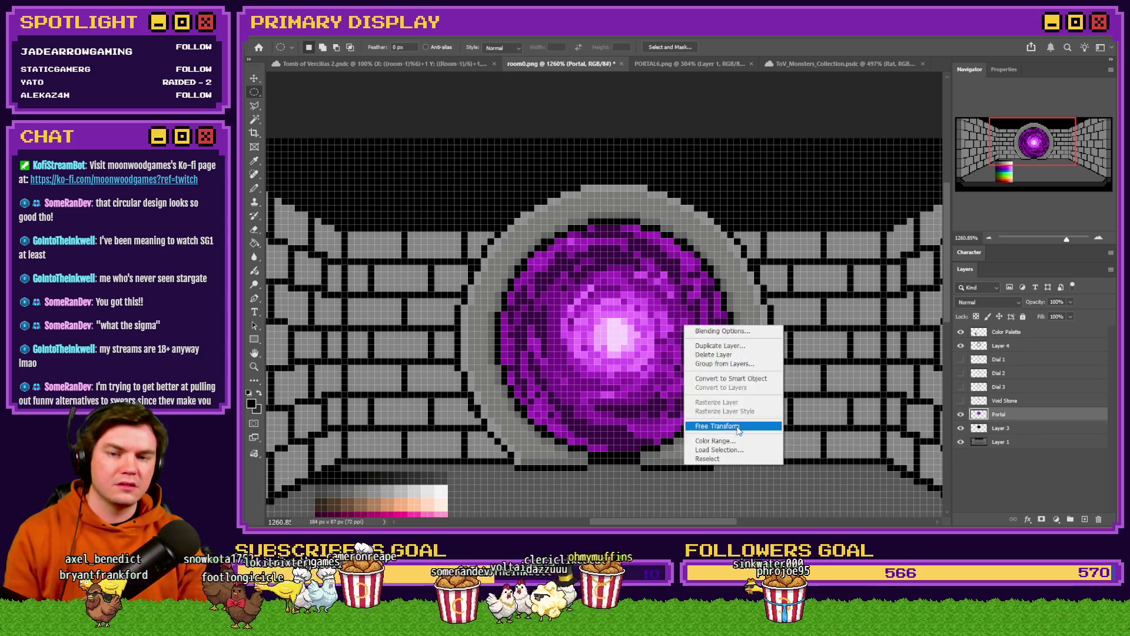
pyautogui.click(706, 425)
pyautogui.moveTo(736, 448)
pyautogui.mouseDown()
pyautogui.moveTo(784, 252)
pyautogui.moveTo(666, 177)
pyautogui.moveTo(559, 167)
pyautogui.moveTo(471, 247)
pyautogui.moveTo(458, 302)
pyautogui.moveTo(378, 163)
pyautogui.mouseUp()
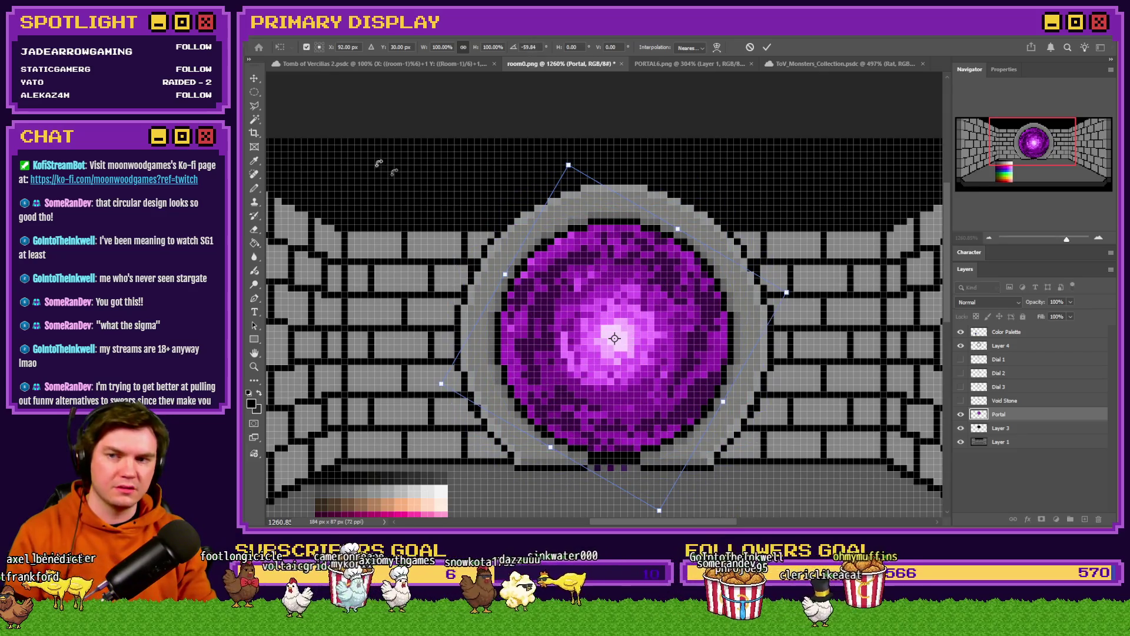
pyautogui.click(262, 93)
pyautogui.hotkey('ctrl', 'z')
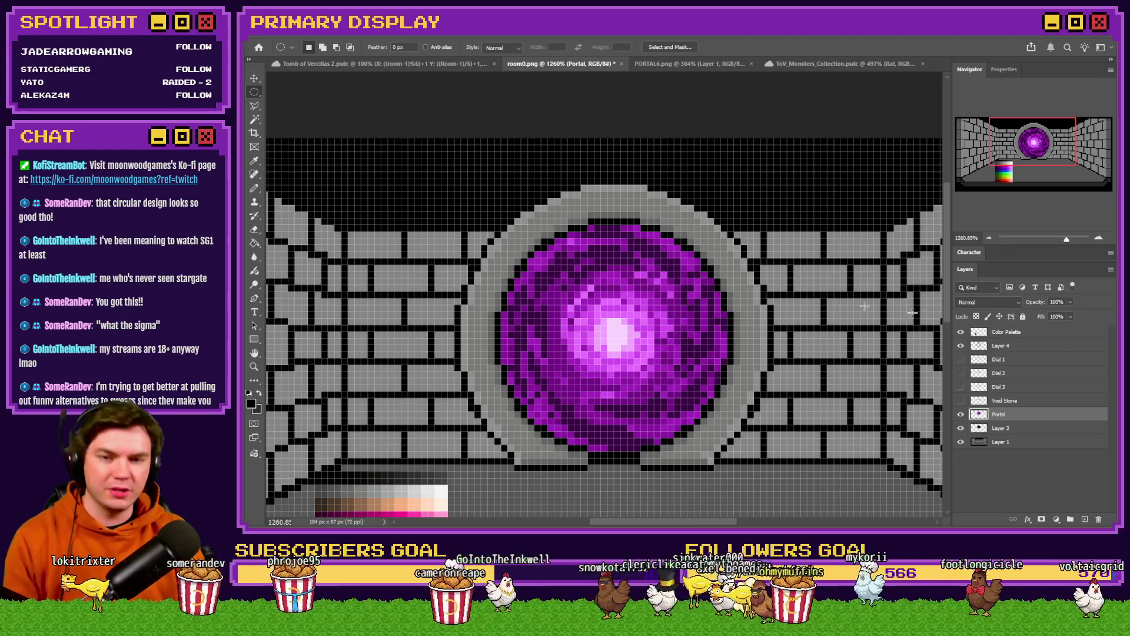
pyautogui.click(254, 188)
pyautogui.click(1017, 348)
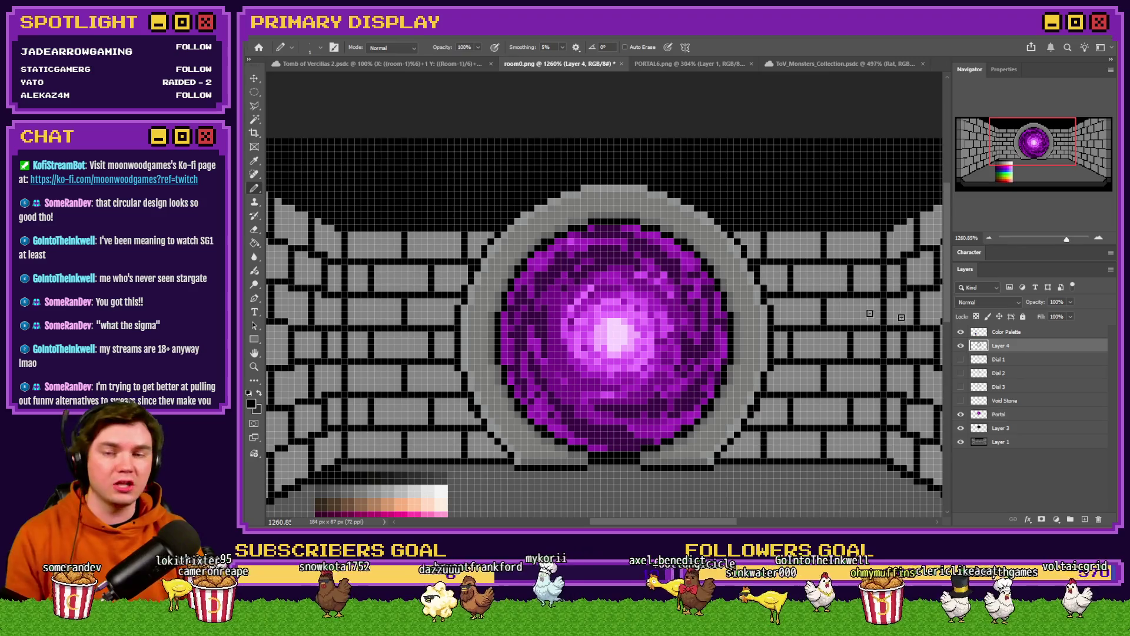
pyautogui.scroll(5, 547, 232)
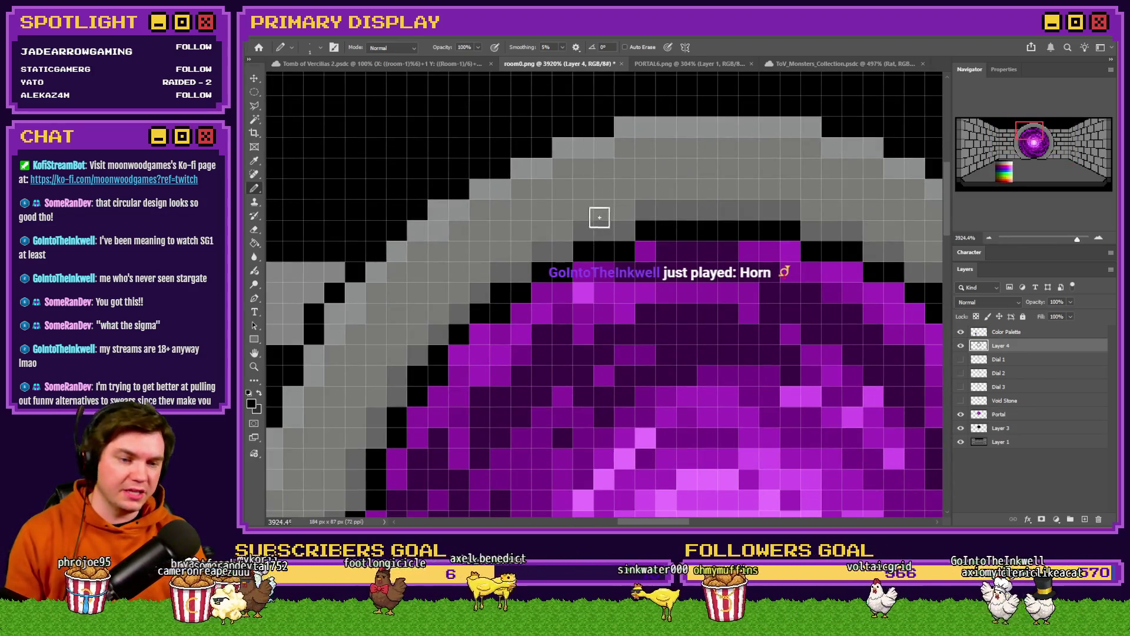
pyautogui.keyDown('alt'); pyautogui.click(581, 122); pyautogui.keyUp('alt')
pyautogui.click(583, 148)
pyautogui.moveTo(587, 167); pyautogui.dragTo(625, 233)
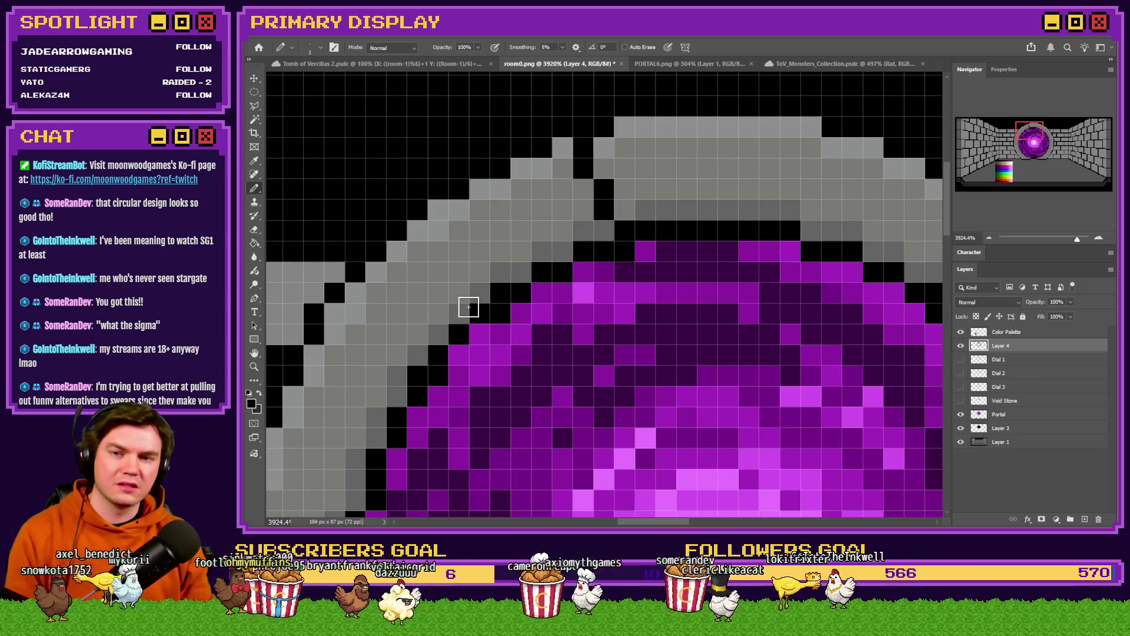
pyautogui.scroll(-3, 469, 307)
pyautogui.scroll(2, 646, 233)
pyautogui.moveTo(677, 185); pyautogui.dragTo(639, 251)
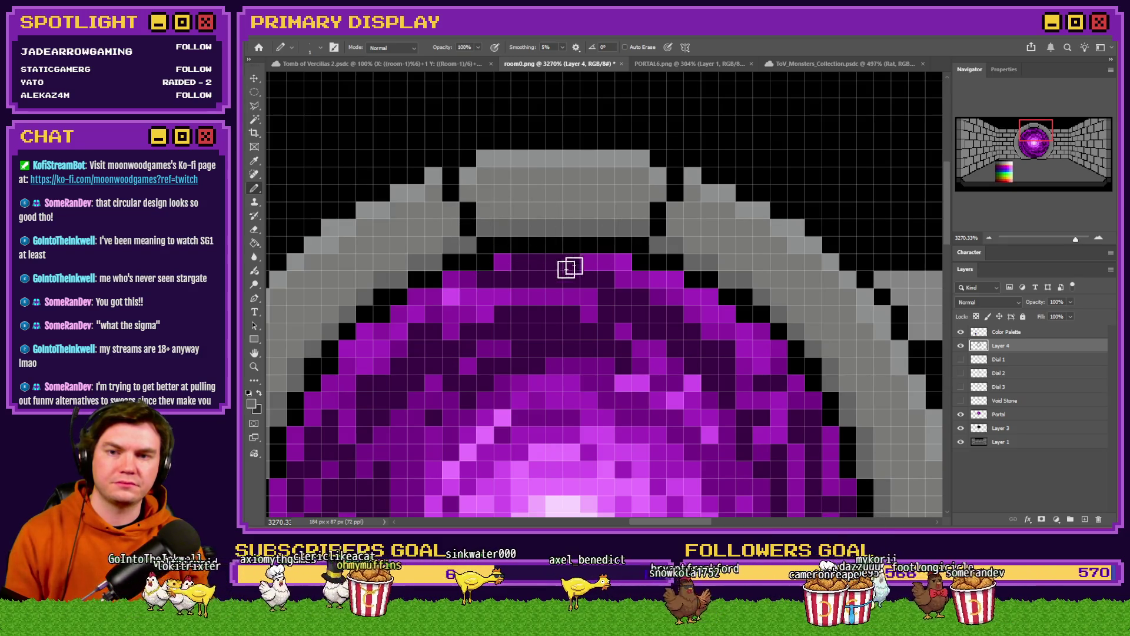
pyautogui.scroll(-5, 515, 233)
pyautogui.scroll(5, 517, 228)
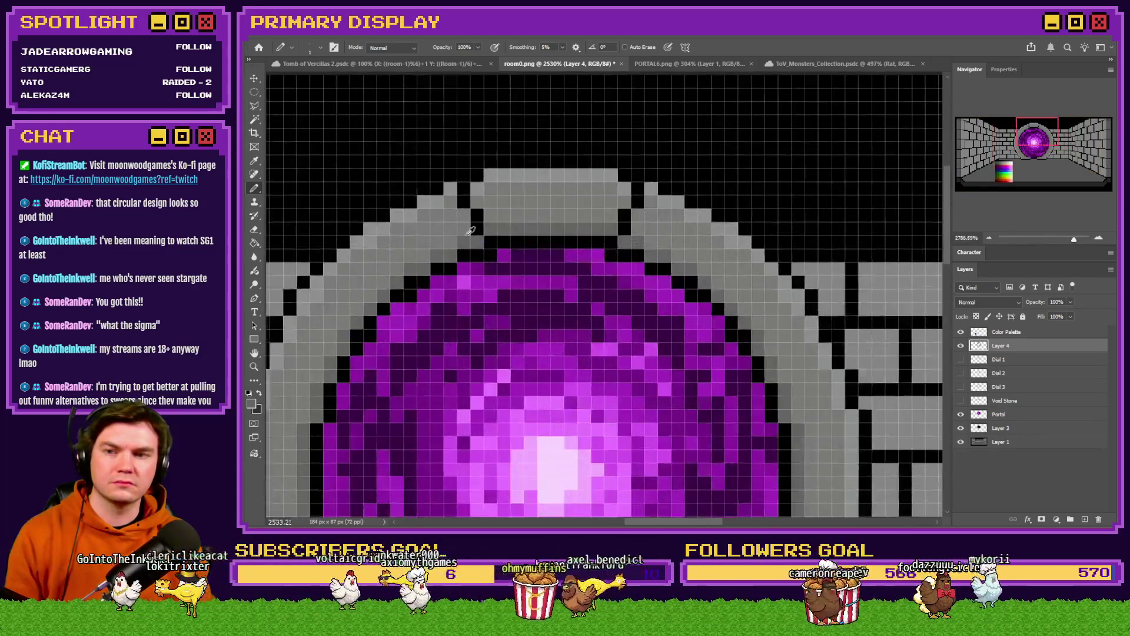
pyautogui.hotkey('ctrl', 'z')
pyautogui.hotkey('ctrl', 'z')
pyautogui.hotkey('ctrl', 'z')
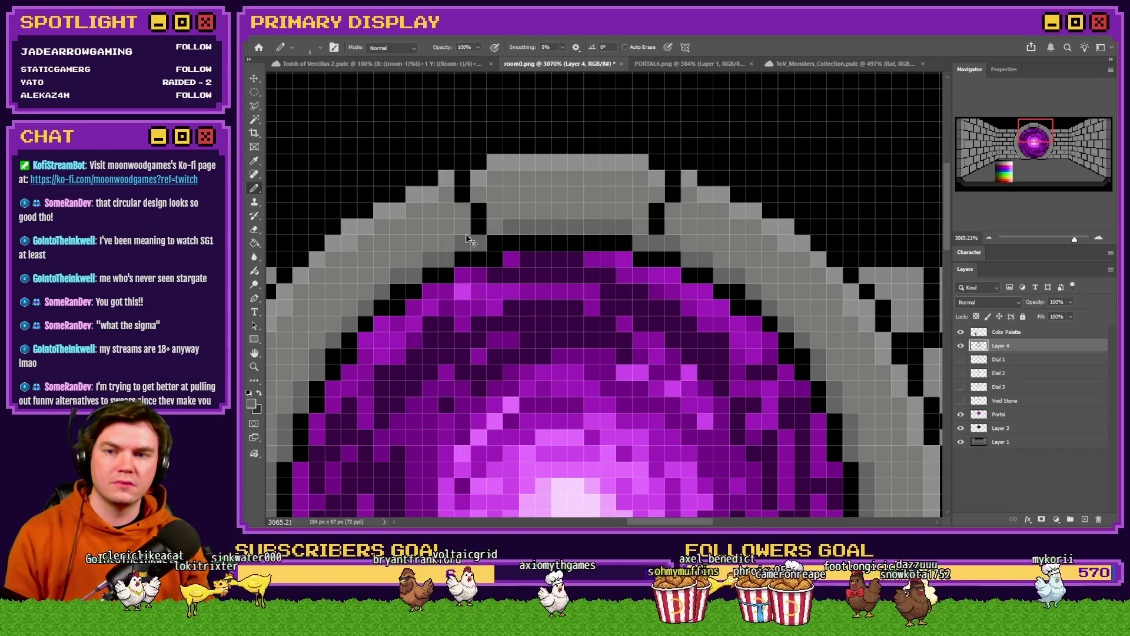
pyautogui.hotkey('ctrl', 'z')
pyautogui.hotkey('ctrl', 'z')
pyautogui.hotkey('ctrl', 'z')
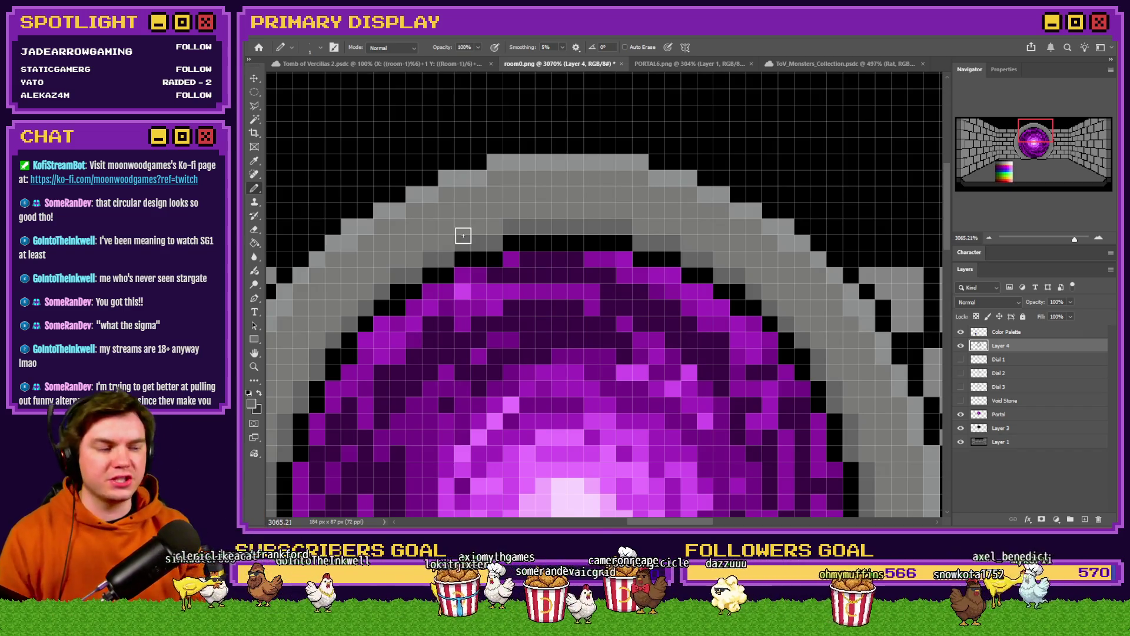
pyautogui.scroll(-2, 463, 236)
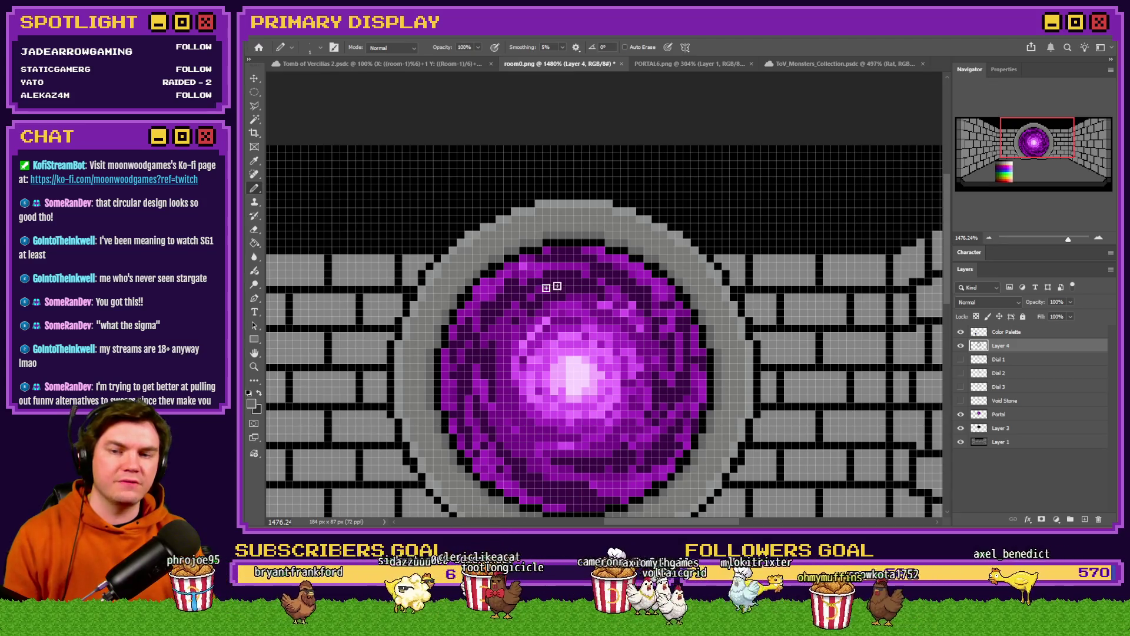
pyautogui.scroll(-2, 552, 287)
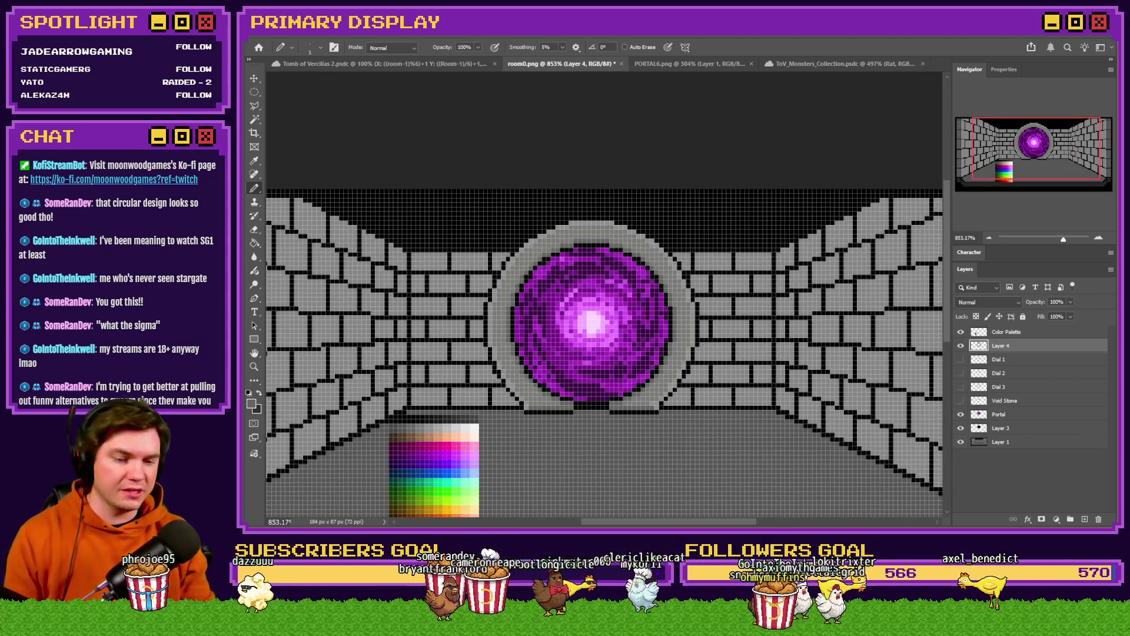
pyautogui.hotkey('alt', 'Tab')
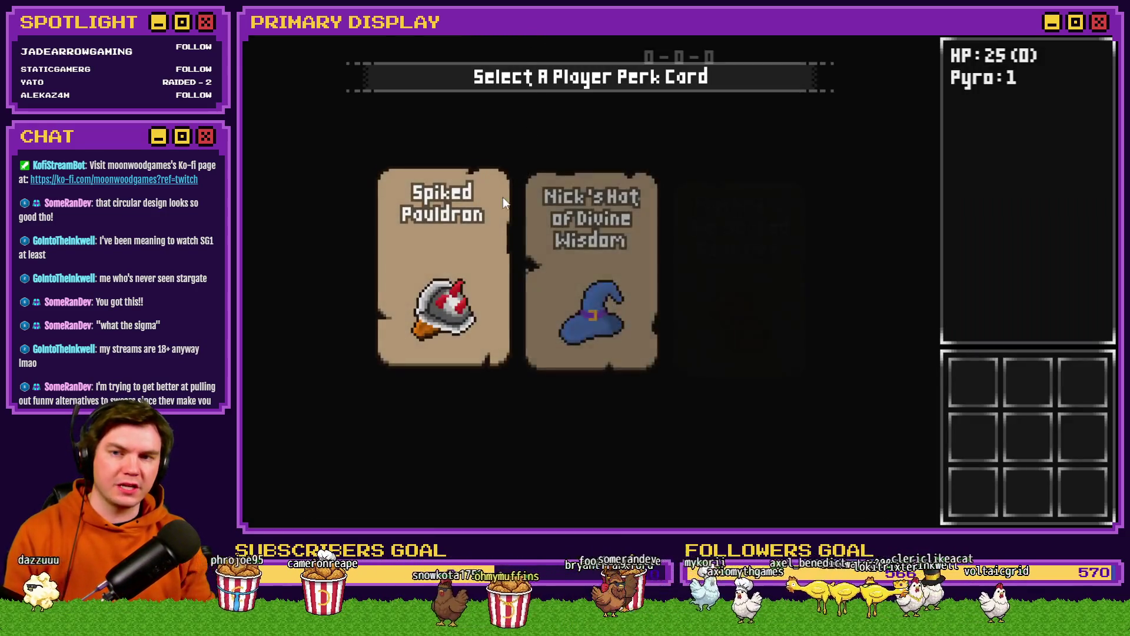
# Pick the Spiked Pauldron card, walk forward, open the door, then Hit and Stand
pyautogui.click(493, 207)
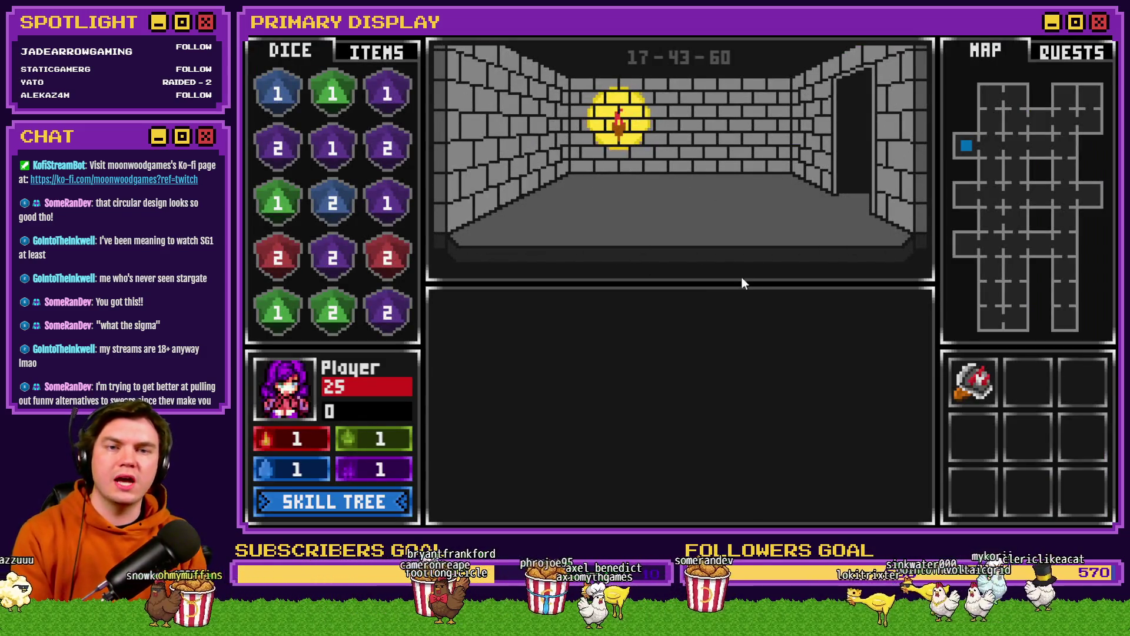
pyautogui.press('w')
pyautogui.press('w')
pyautogui.press('w')
pyautogui.press('w')
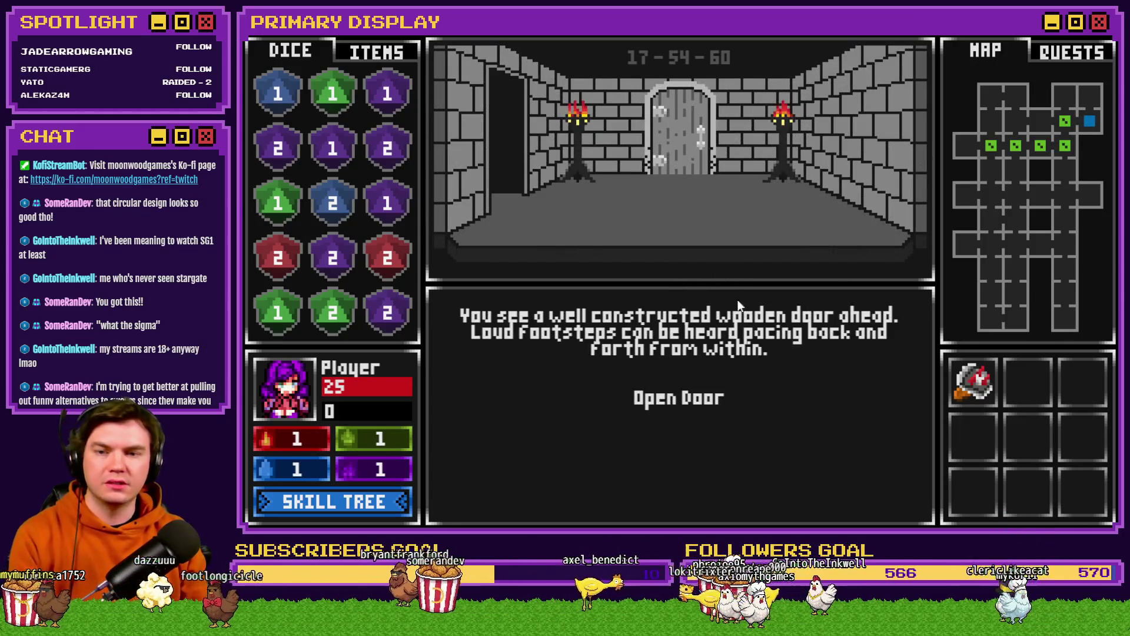
pyautogui.click(705, 396)
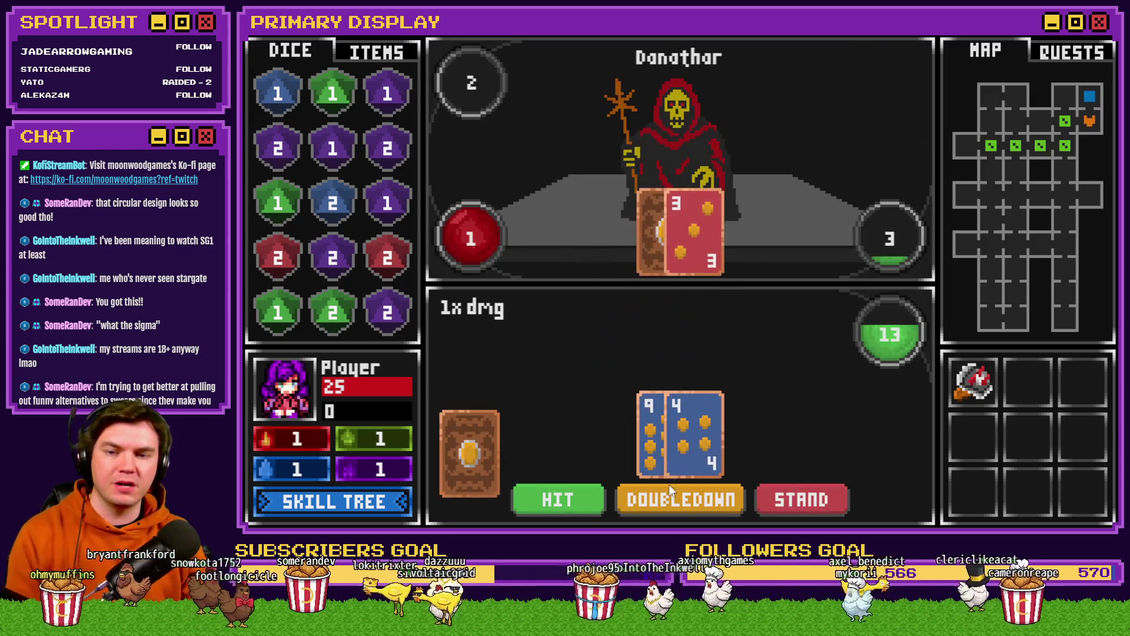
pyautogui.click(565, 501)
pyautogui.click(818, 504)
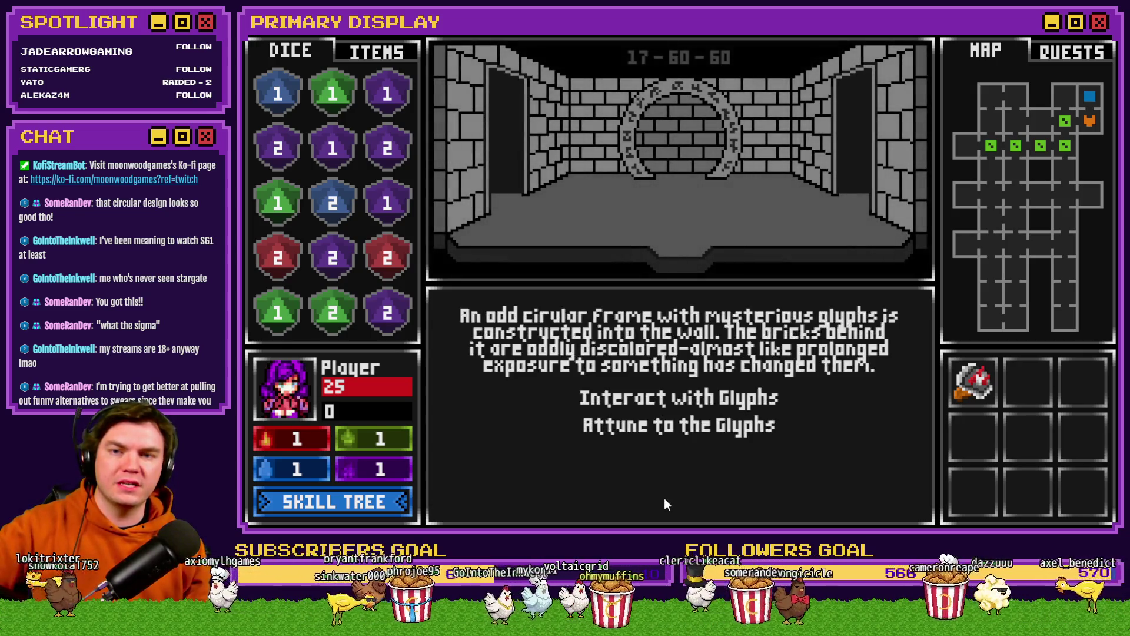
# Open the portal frame's glyph dial puzzle and rotate its inner rings to realign the maze paths
pyautogui.click(704, 400)
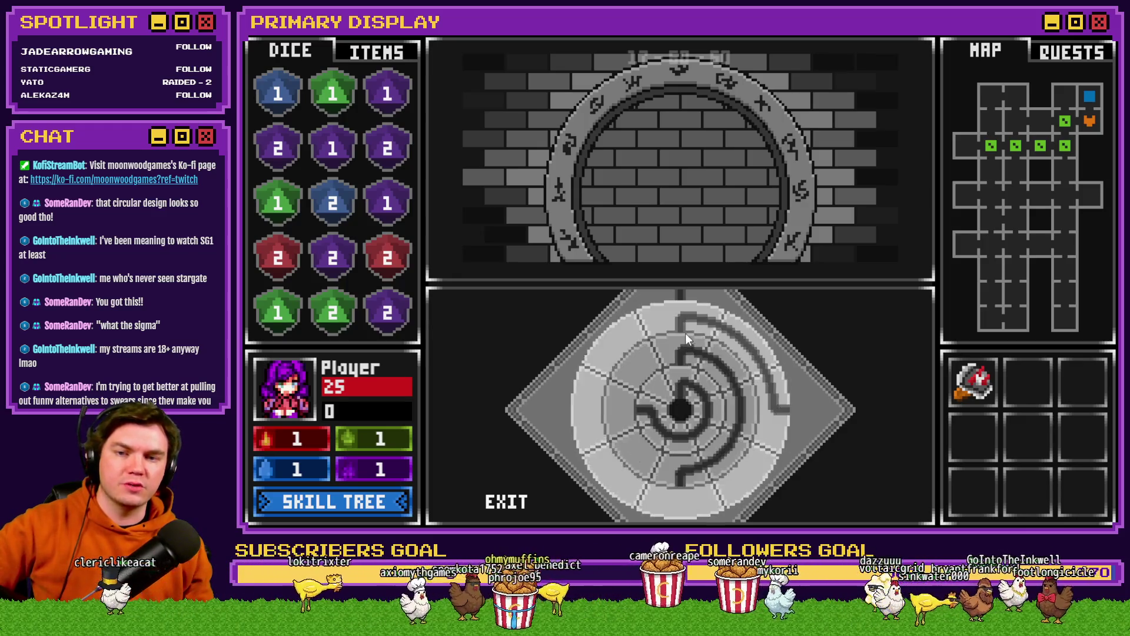
pyautogui.moveTo(685, 358)
pyautogui.mouseDown()
pyautogui.moveTo(723, 395)
pyautogui.moveTo(647, 445)
pyautogui.moveTo(659, 365)
pyautogui.moveTo(716, 387)
pyautogui.moveTo(684, 450)
pyautogui.moveTo(648, 447)
pyautogui.moveTo(636, 415)
pyautogui.moveTo(673, 354)
pyautogui.moveTo(635, 408)
pyautogui.moveTo(662, 405)
pyautogui.moveTo(702, 426)
pyautogui.moveTo(669, 436)
pyautogui.moveTo(676, 374)
pyautogui.mouseUp()
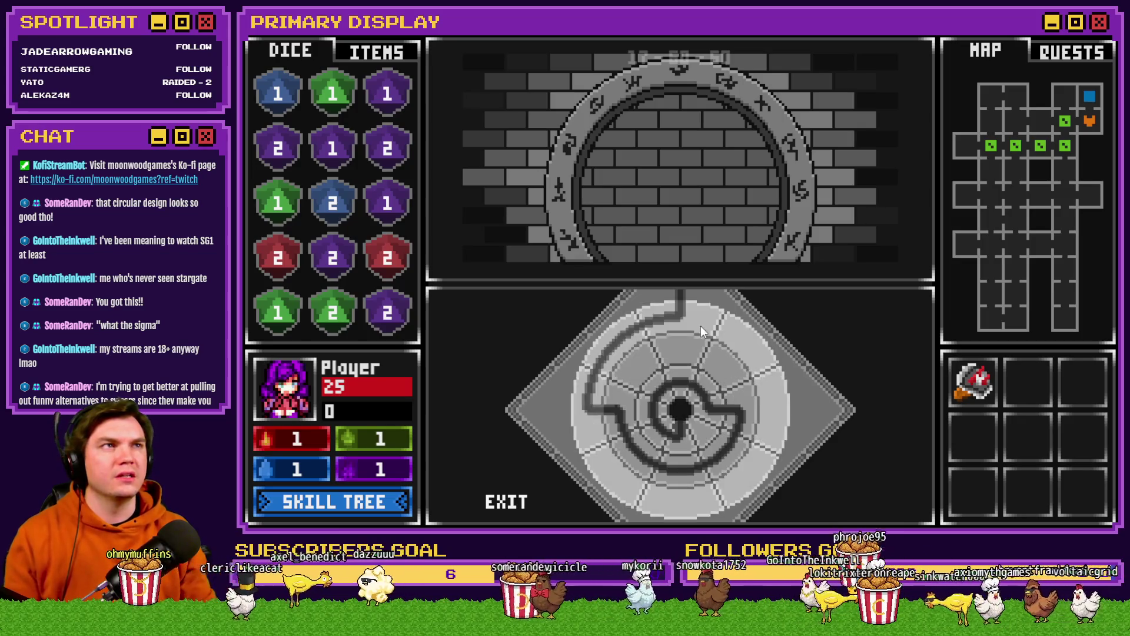
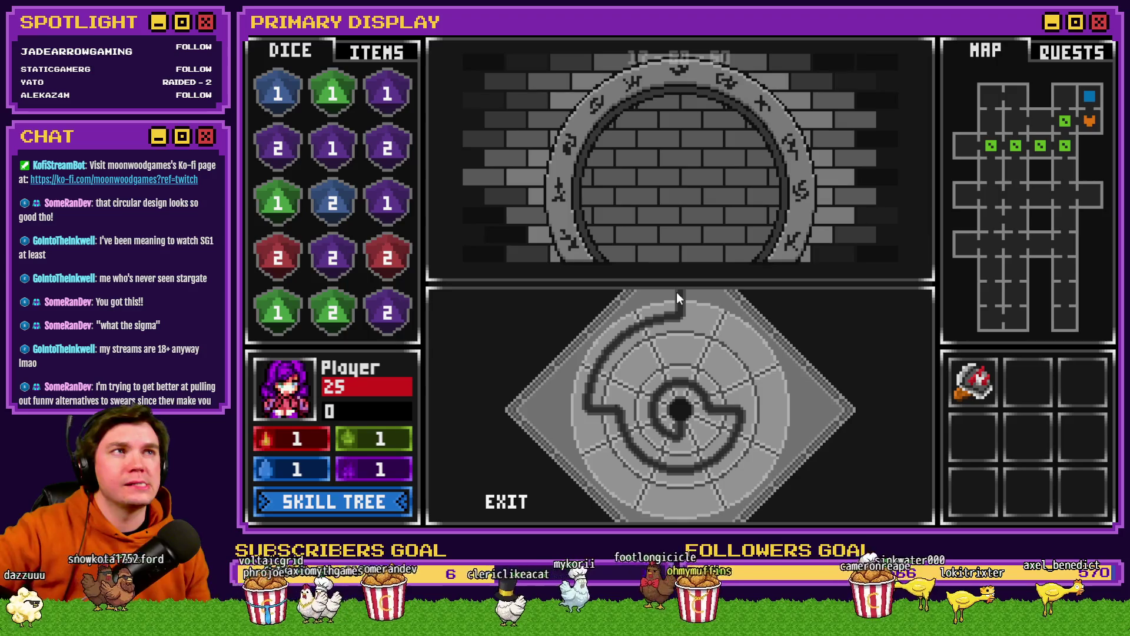
# Trace the dial puzzle path to the exit, close the playtest, and return to the TheTomb map editor
pyautogui.moveTo(676, 292)
pyautogui.mouseDown()
pyautogui.moveTo(885, 197)
pyautogui.moveTo(1080, 35)
pyautogui.mouseUp()
pyautogui.click(1081, 35)
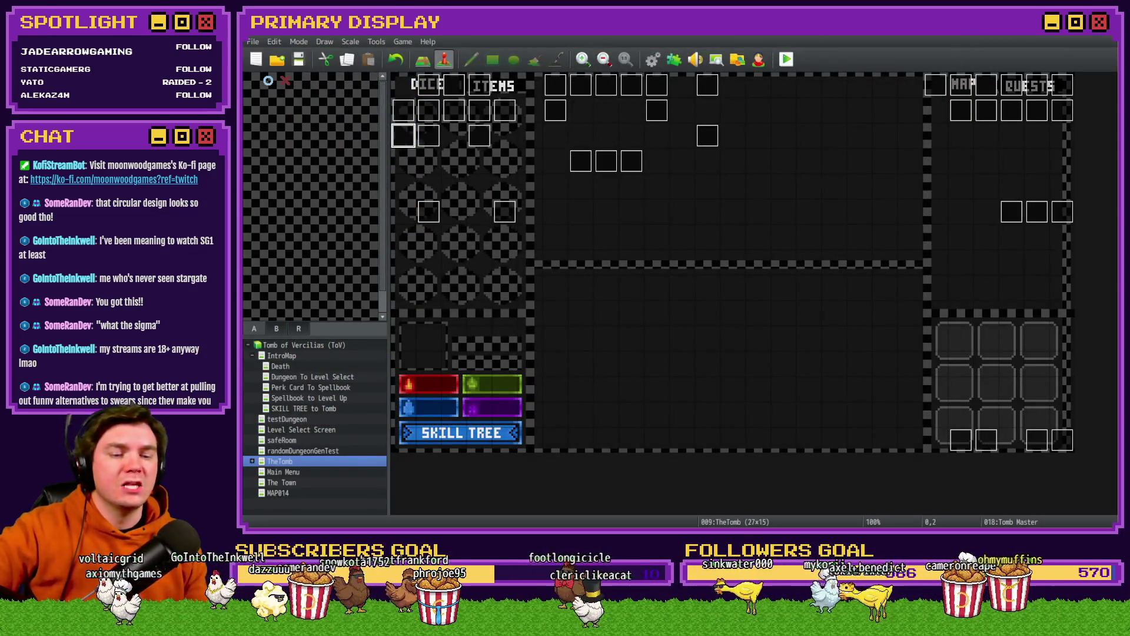
pyautogui.hotkey('alt', 'Tab')
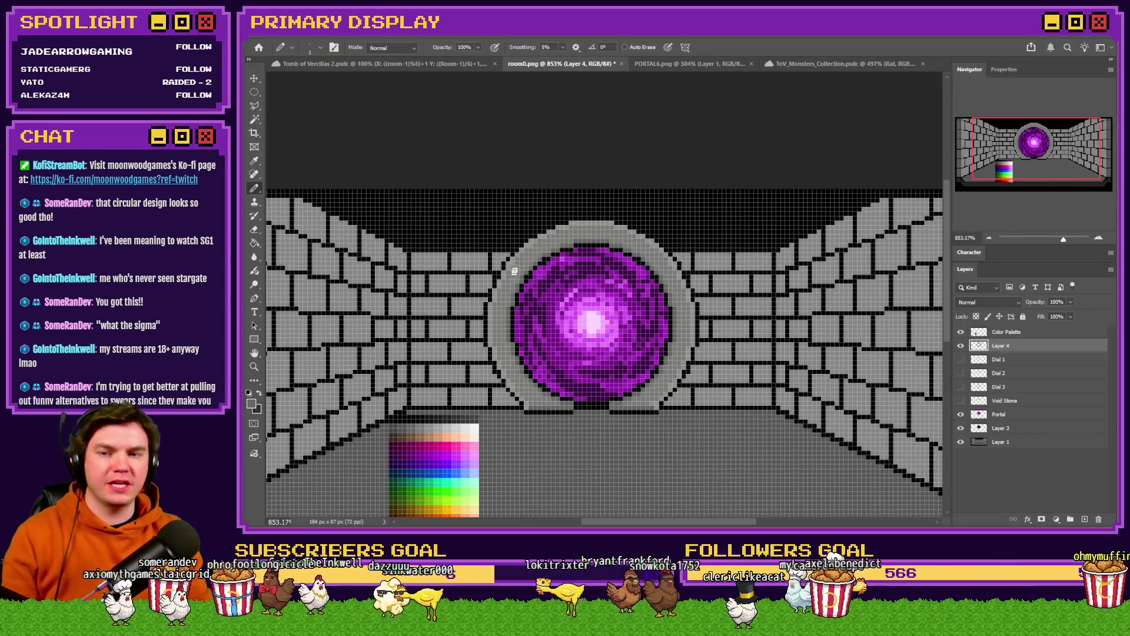
pyautogui.hotkey('alt', 'Tab')
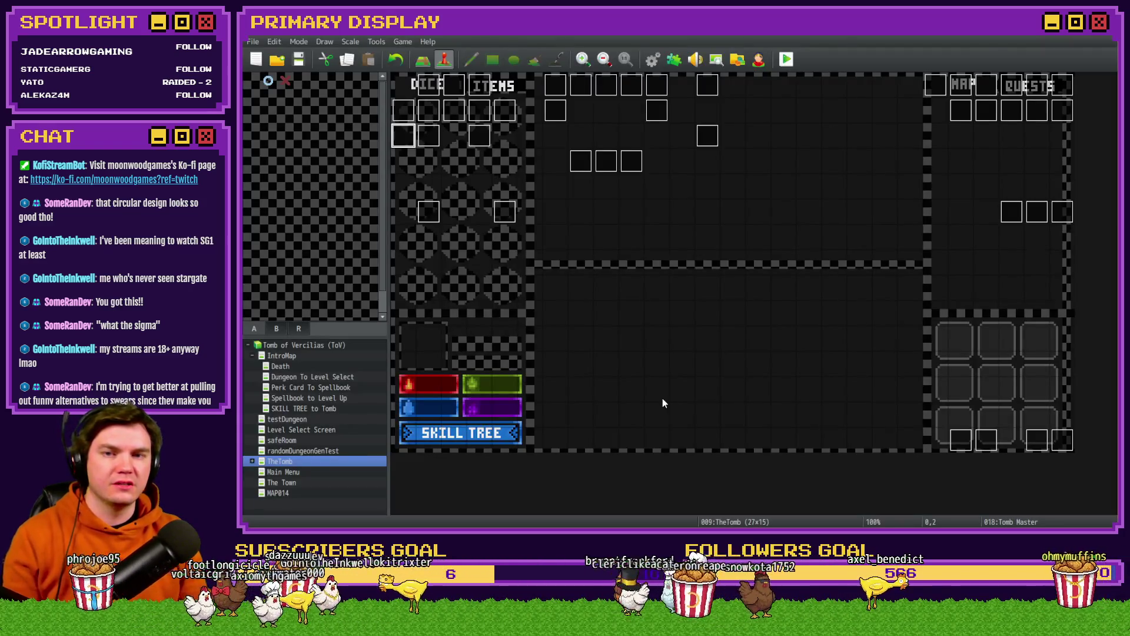
pyautogui.hotkey('alt', 'Tab')
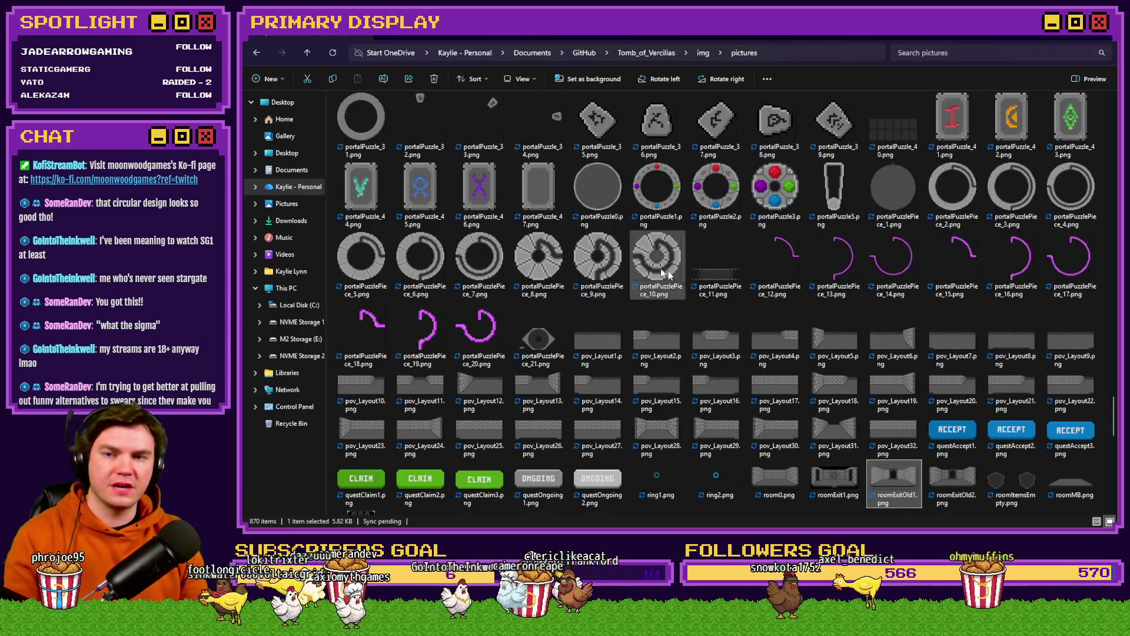
# View portalPuzzle_1.png maximized in Photos, then close it and bring room0.png in Photoshop forward
pyautogui.scroll(3, 771, 335)
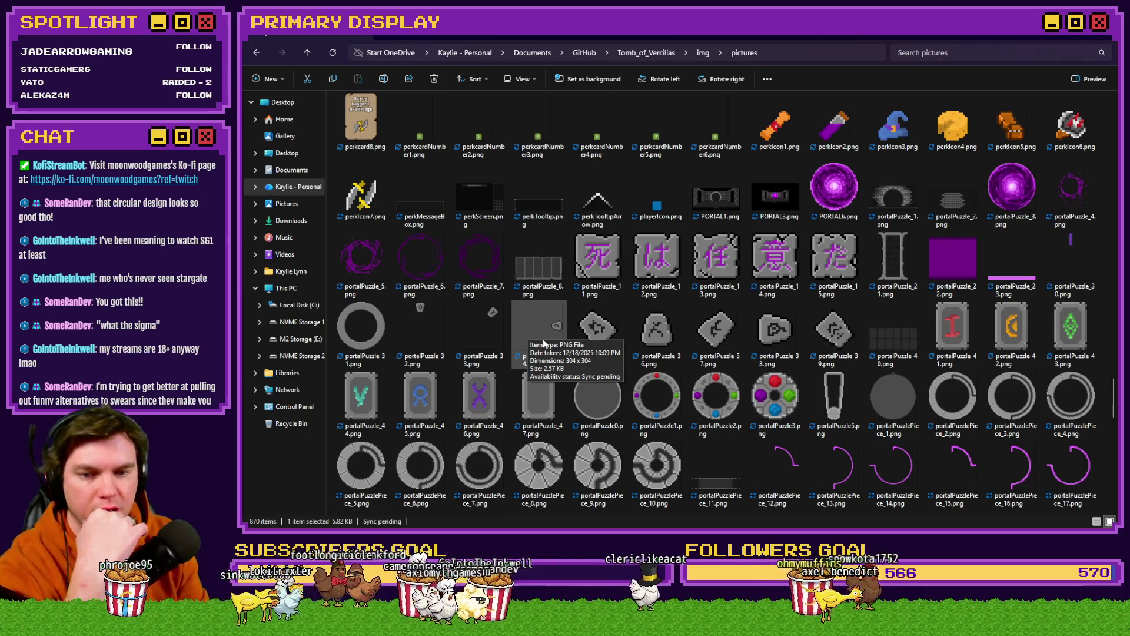
pyautogui.scroll(3, 544, 338)
pyautogui.doubleClick(891, 381)
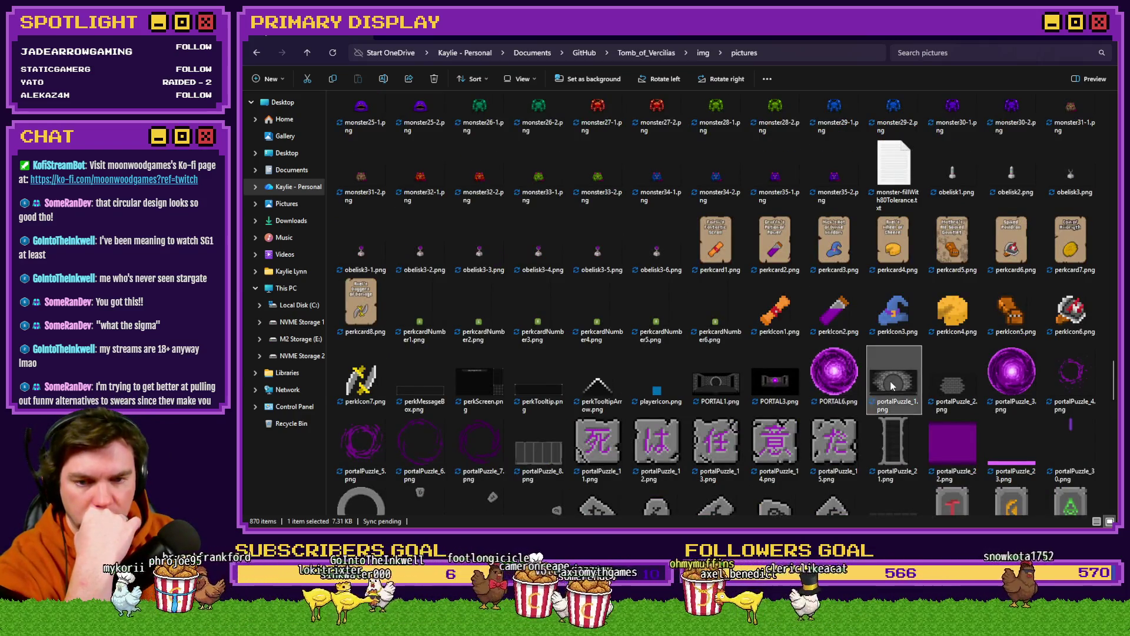
pyautogui.doubleClick(978, 141)
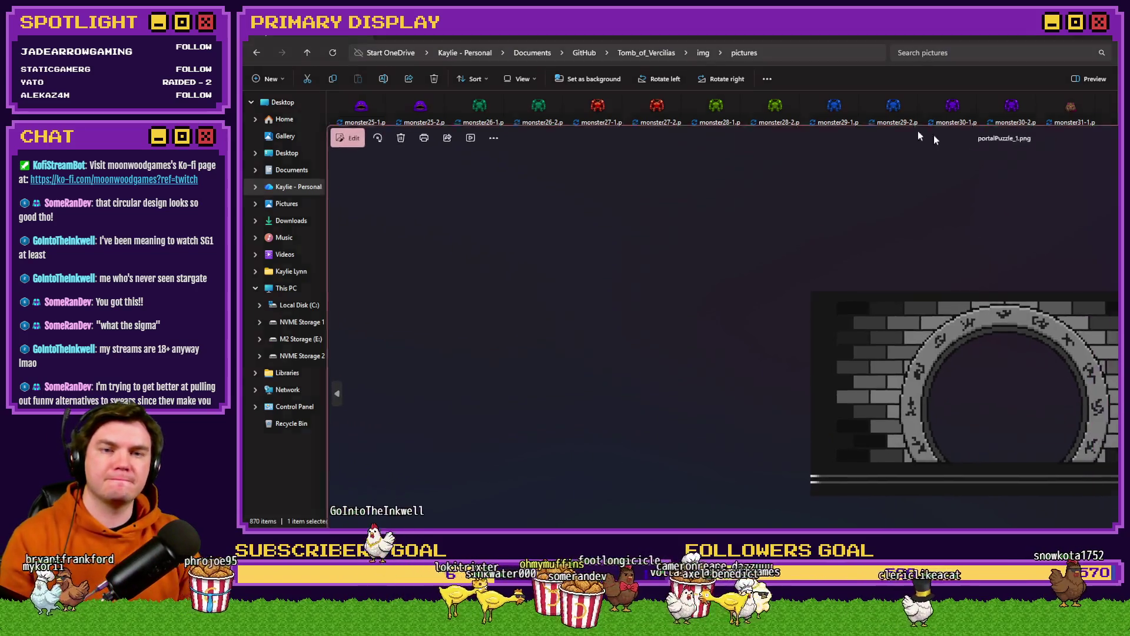
pyautogui.click(1080, 42)
pyautogui.hotkey('alt', 'Tab')
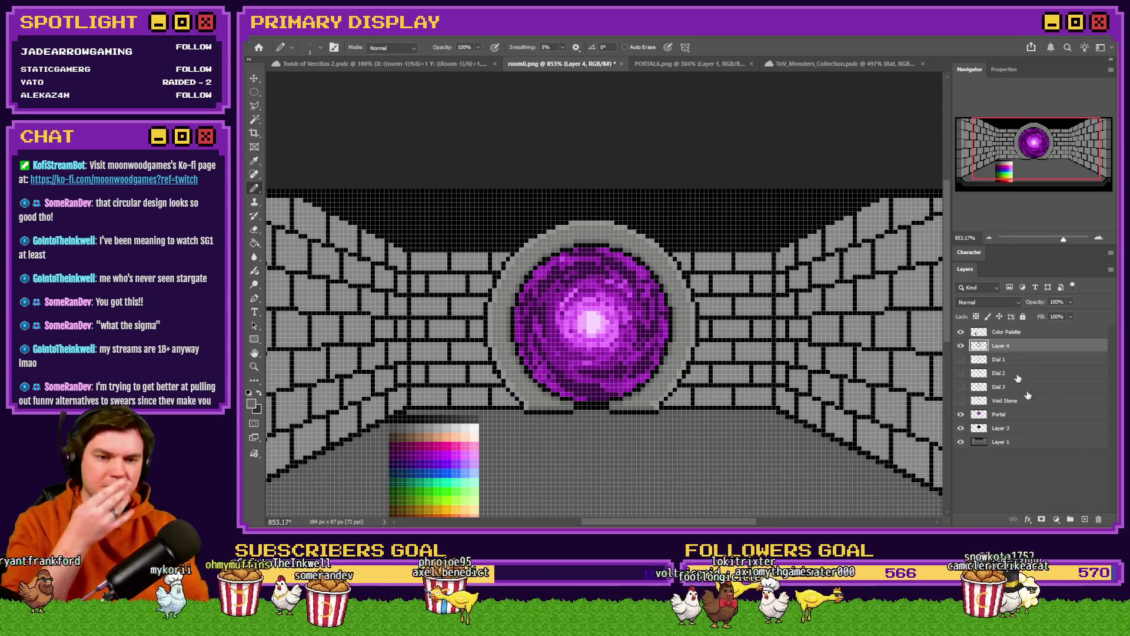
# Add a new layer, sample black, and hide Layer 1, Layer 3 and Portal
pyautogui.click(1084, 521)
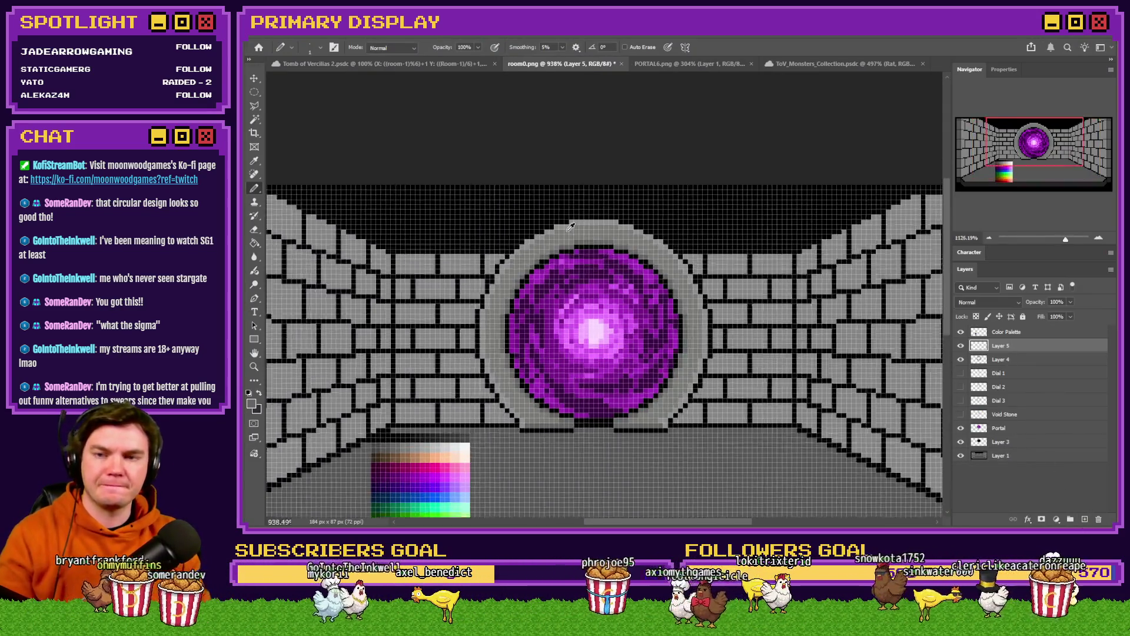
pyautogui.keyDown('alt'); pyautogui.scroll(5, 565, 253); pyautogui.keyUp('alt')
pyautogui.keyDown('alt'); pyautogui.scroll(2, 575, 196); pyautogui.keyUp('alt')
pyautogui.keyDown('alt'); pyautogui.click(557, 151); pyautogui.keyUp('alt')
pyautogui.moveTo(961, 455); pyautogui.dragTo(961, 428)
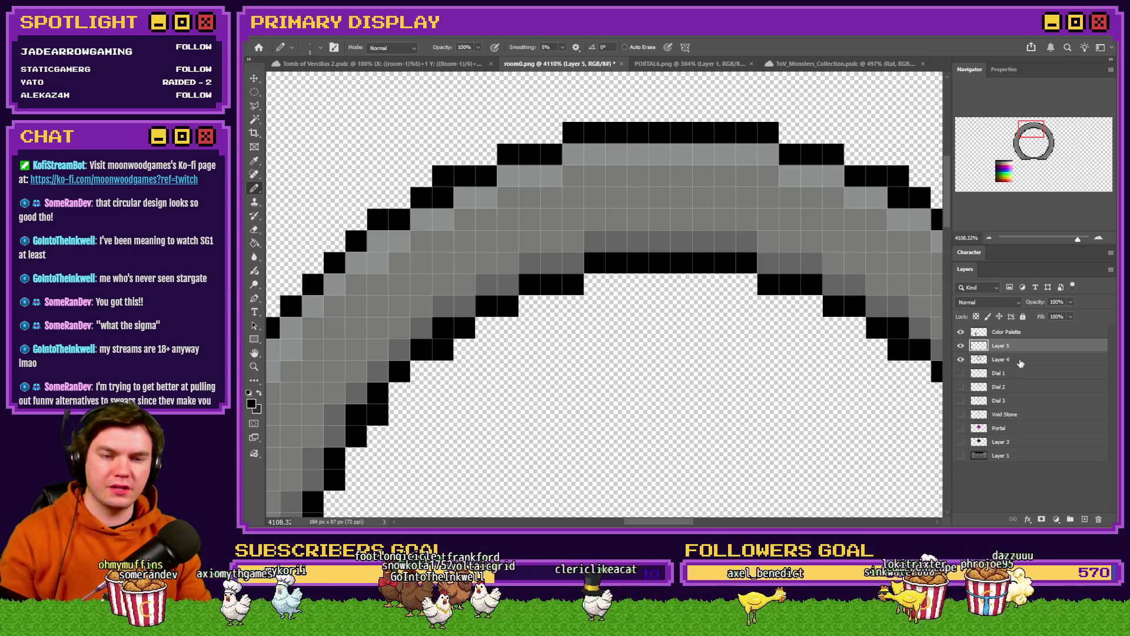
# Pencil black seams on the ring's top block and at its left and right ends
pyautogui.click(529, 175)
pyautogui.click(529, 197)
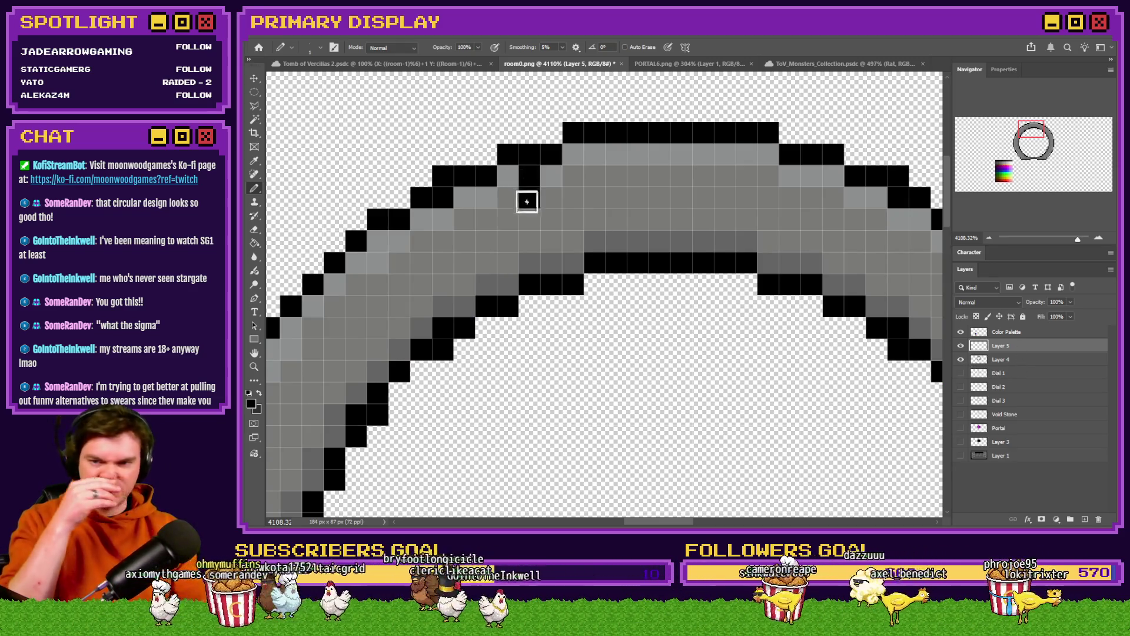
pyautogui.moveTo(543, 217); pyautogui.dragTo(575, 260)
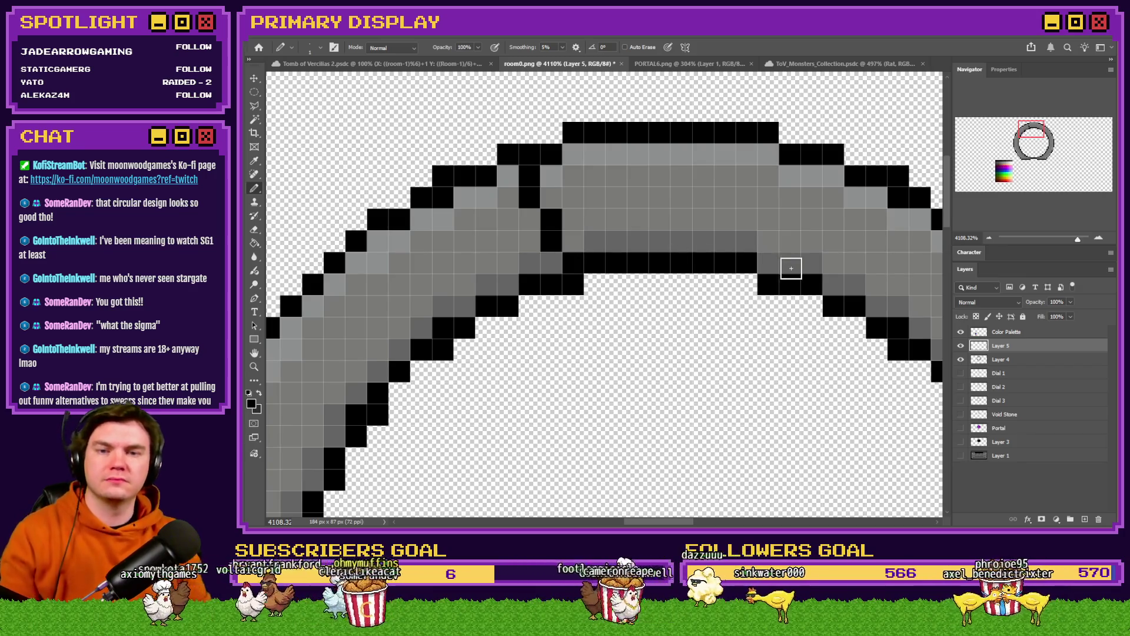
pyautogui.moveTo(772, 265); pyautogui.dragTo(812, 177)
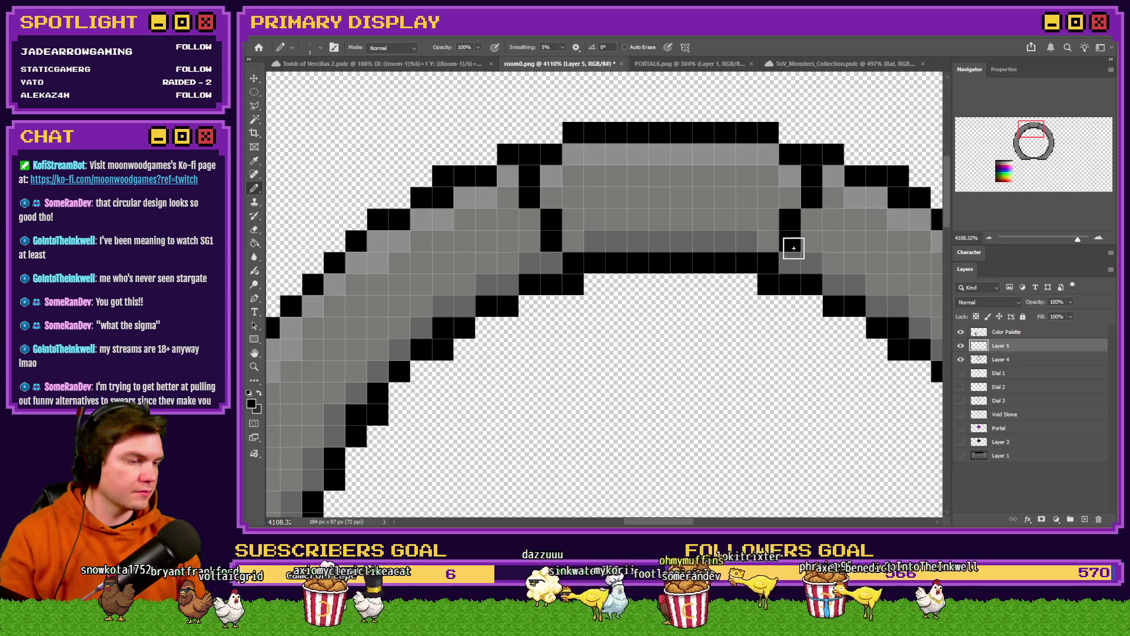
pyautogui.scroll(-3, 792, 250)
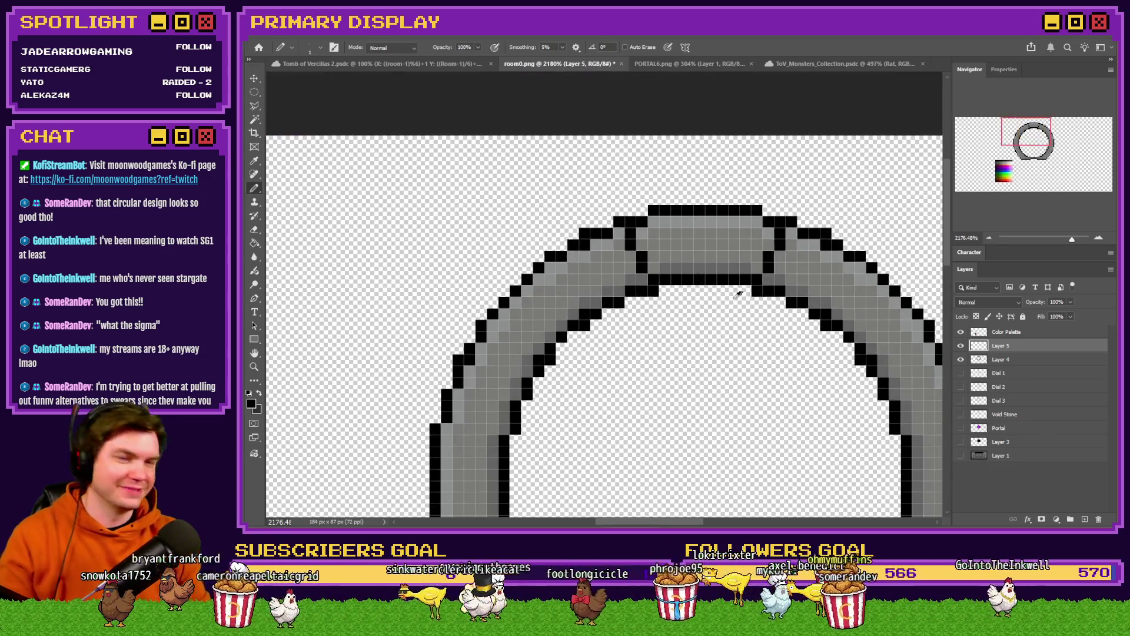
pyautogui.scroll(-2, 606, 252)
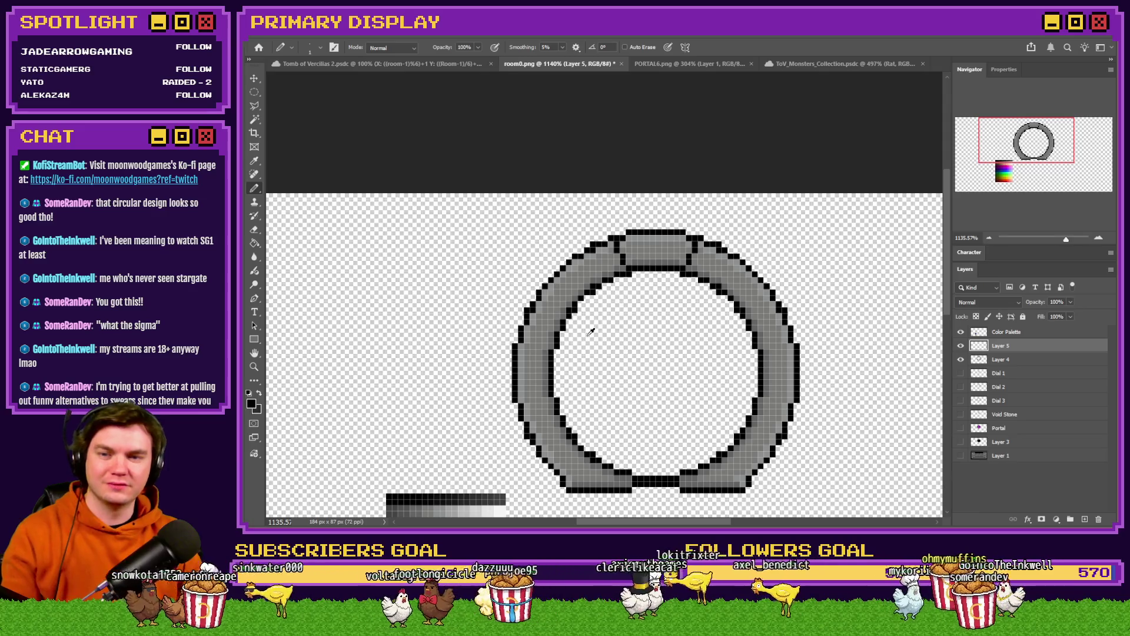
pyautogui.scroll(2, 590, 331)
pyautogui.scroll(2, 545, 345)
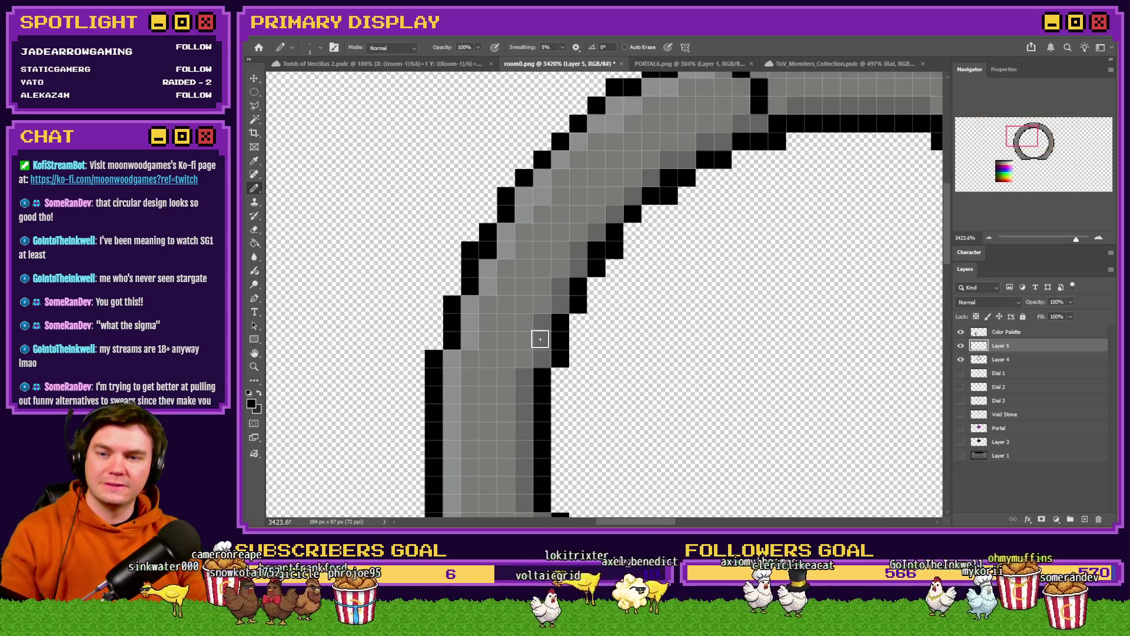
# Pencil black seams across the ring's upper-left and left bands to separate more blocks
pyautogui.moveTo(538, 352); pyautogui.dragTo(505, 339)
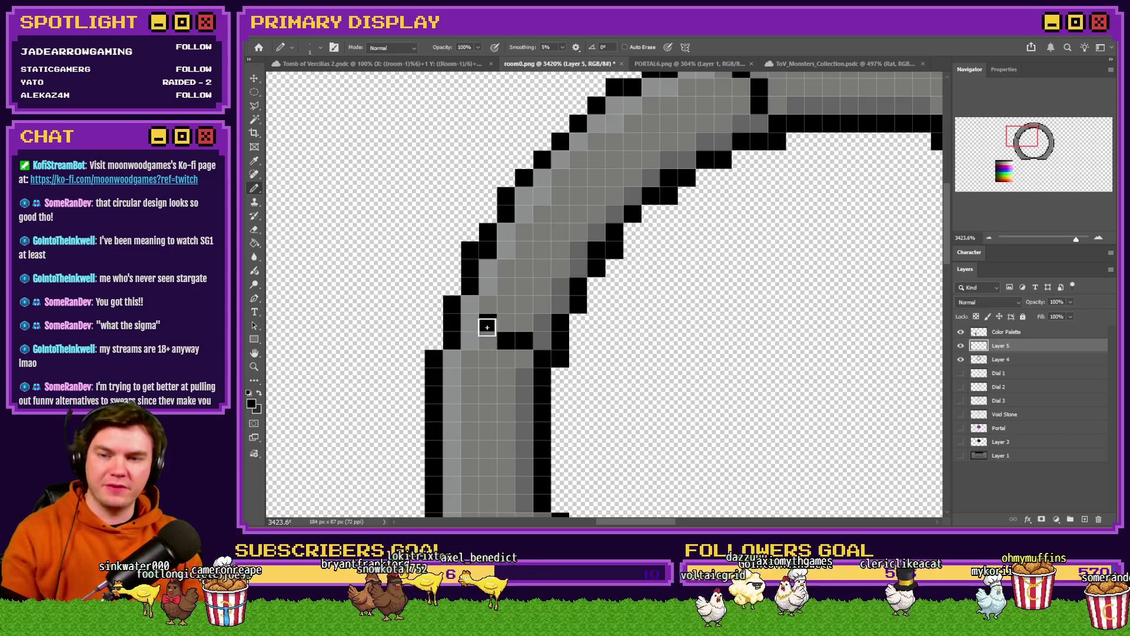
pyautogui.scroll(-3, 482, 330)
pyautogui.scroll(3, 480, 387)
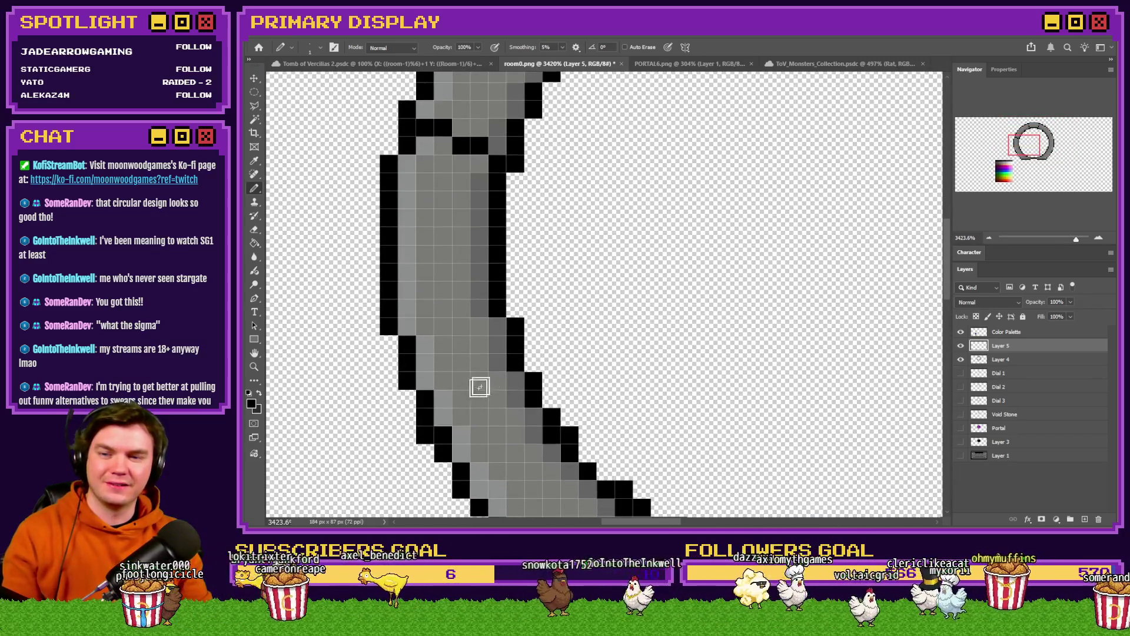
pyautogui.moveTo(484, 344); pyautogui.dragTo(423, 363)
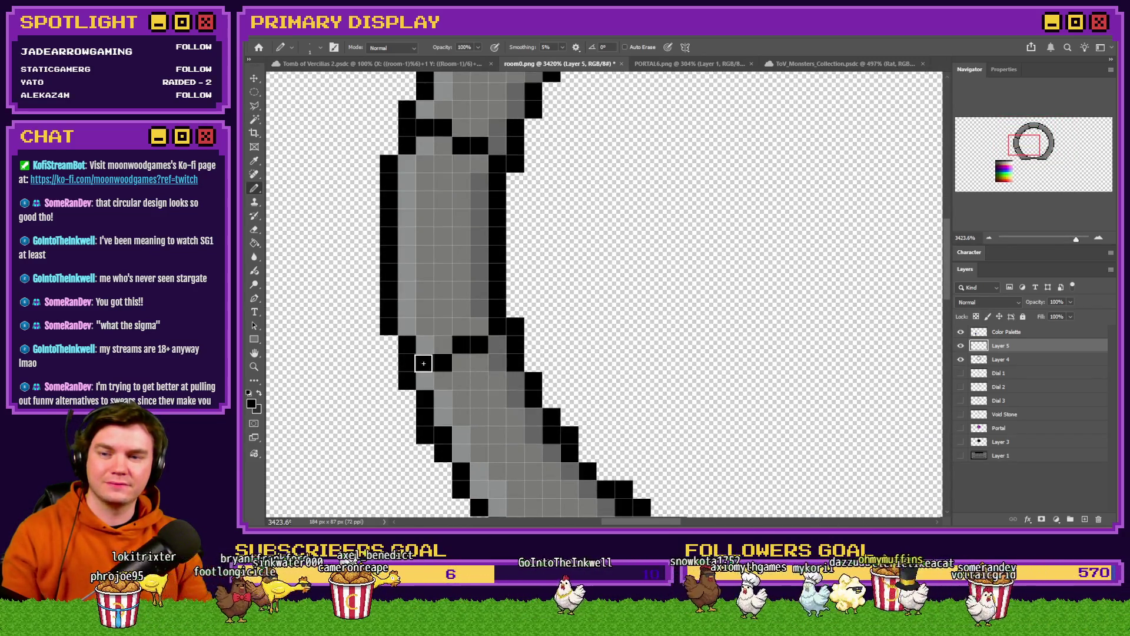
pyautogui.click(423, 364)
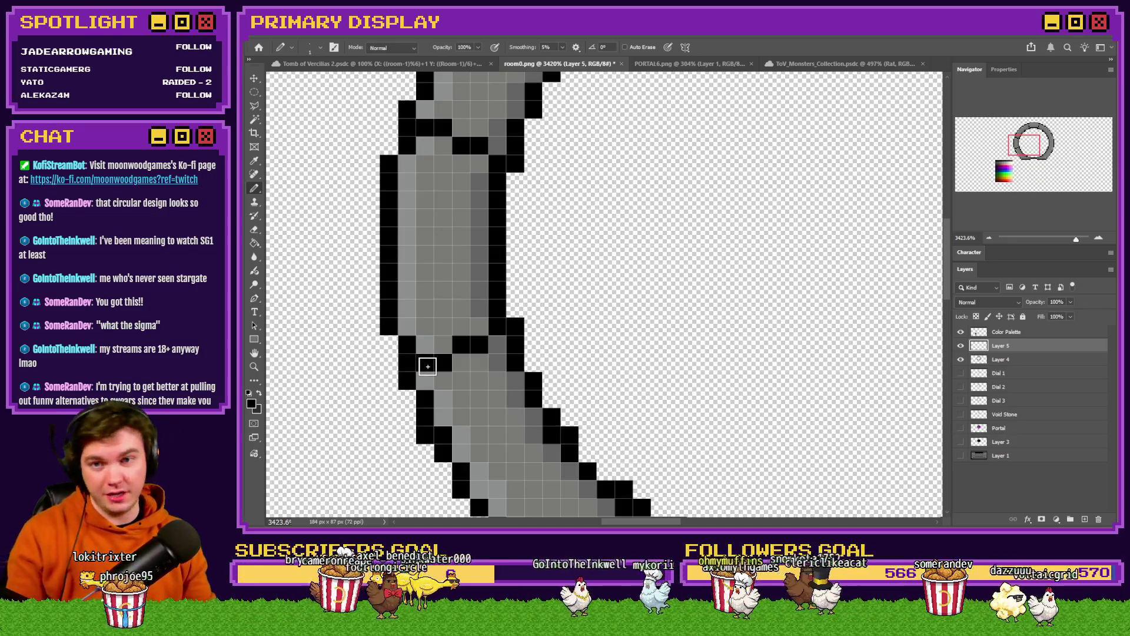
pyautogui.scroll(-3, 429, 362)
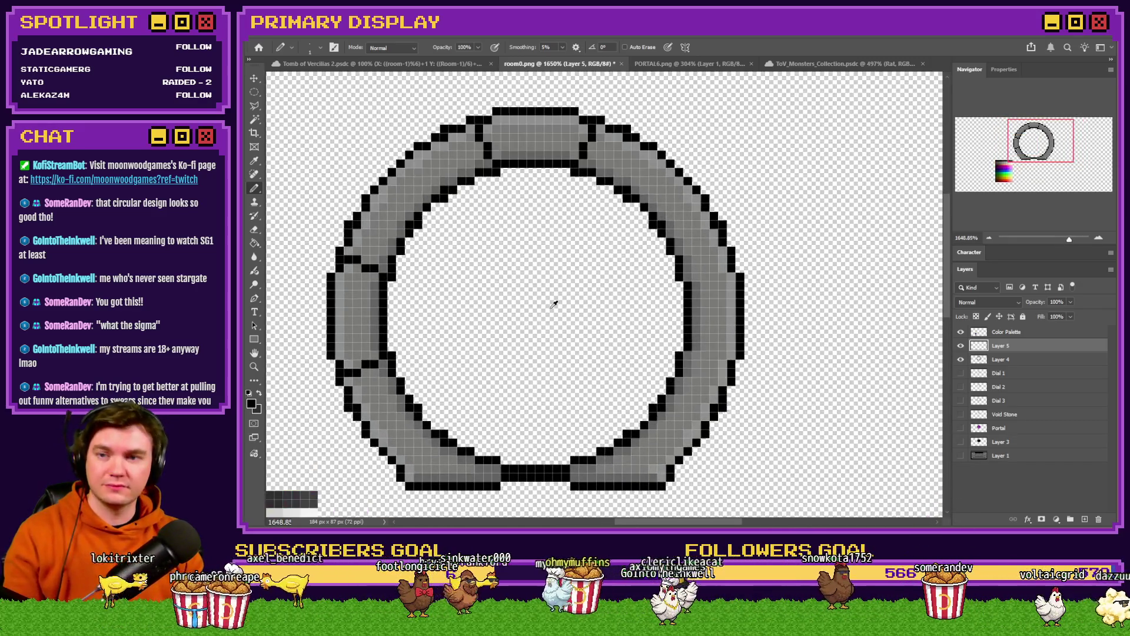
pyautogui.scroll(3, 486, 247)
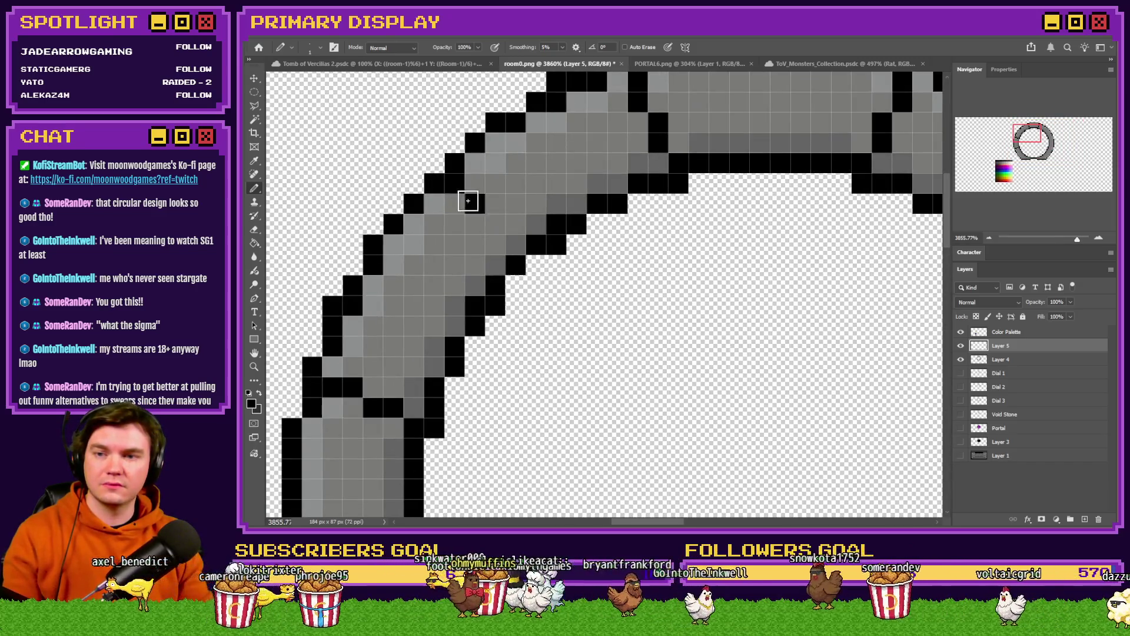
pyautogui.scroll(-4, 434, 214)
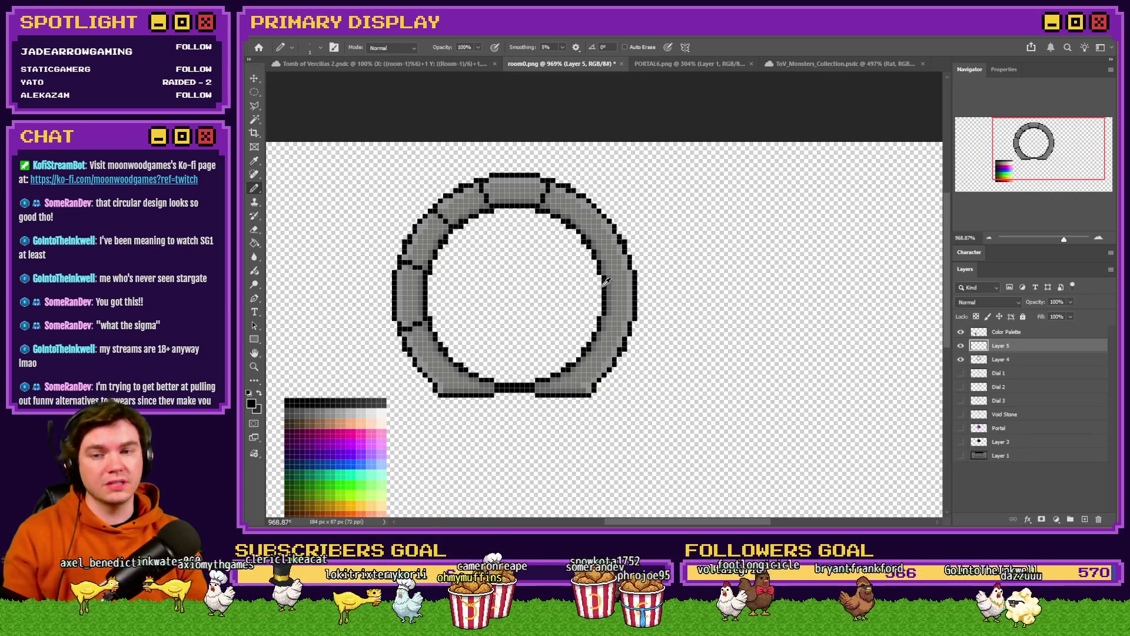
pyautogui.scroll(3, 606, 288)
pyautogui.moveTo(628, 239); pyautogui.dragTo(658, 224)
pyautogui.scroll(-1, 643, 283)
pyautogui.click(614, 351)
pyautogui.moveTo(626, 351)
pyautogui.mouseDown()
pyautogui.moveTo(646, 365)
pyautogui.moveTo(677, 359)
pyautogui.mouseUp()
pyautogui.scroll(-2, 730, 293)
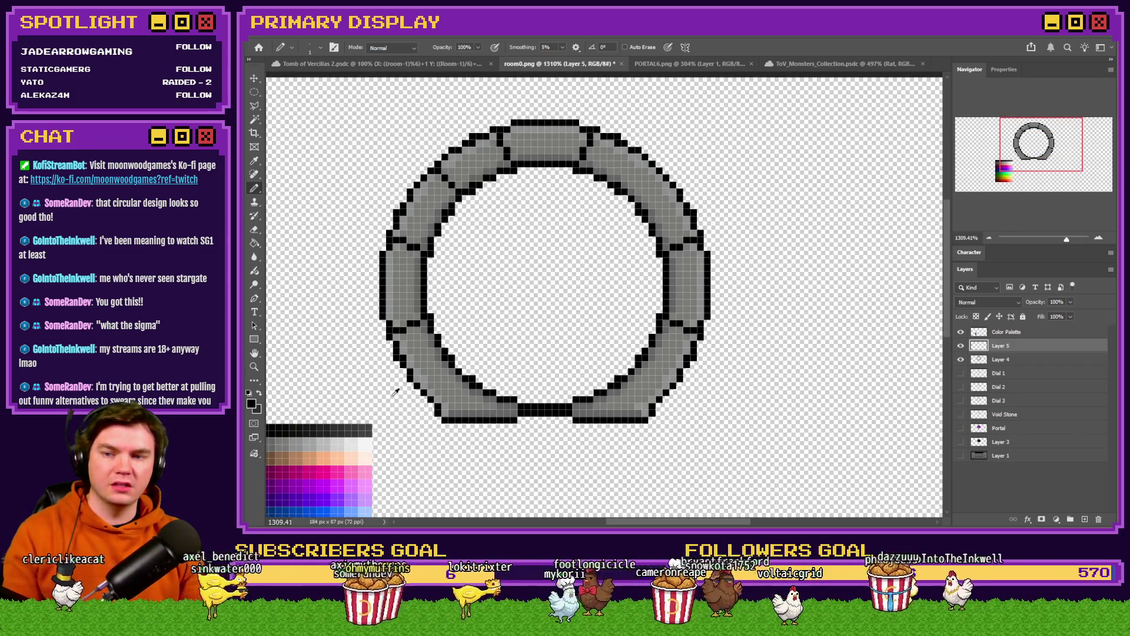
pyautogui.scroll(2, 625, 189)
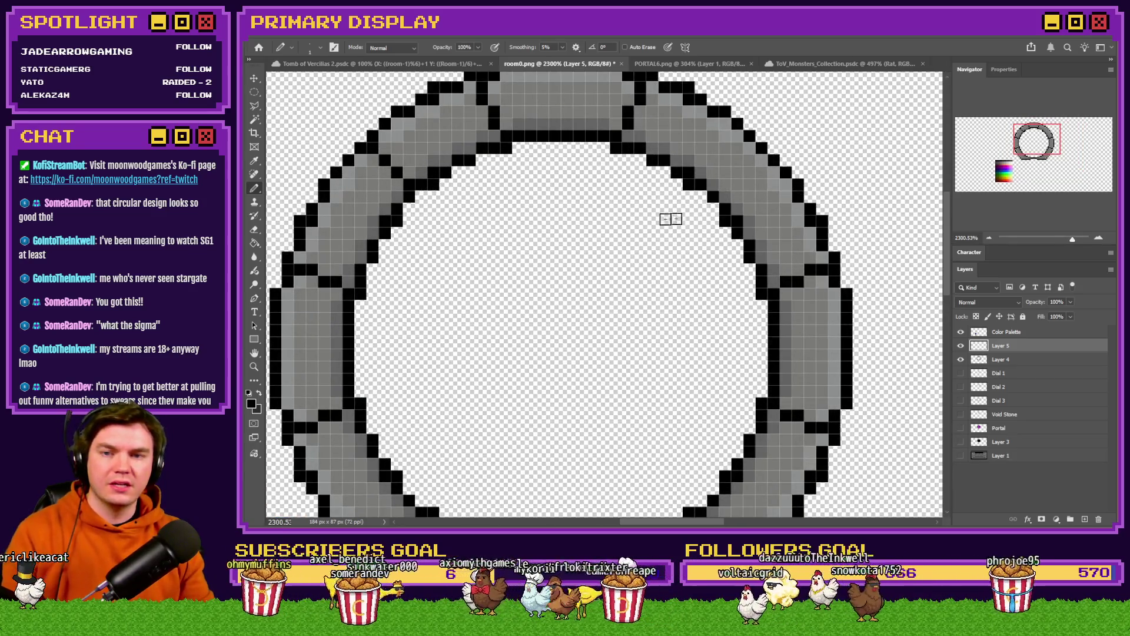
pyautogui.scroll(1, 671, 216)
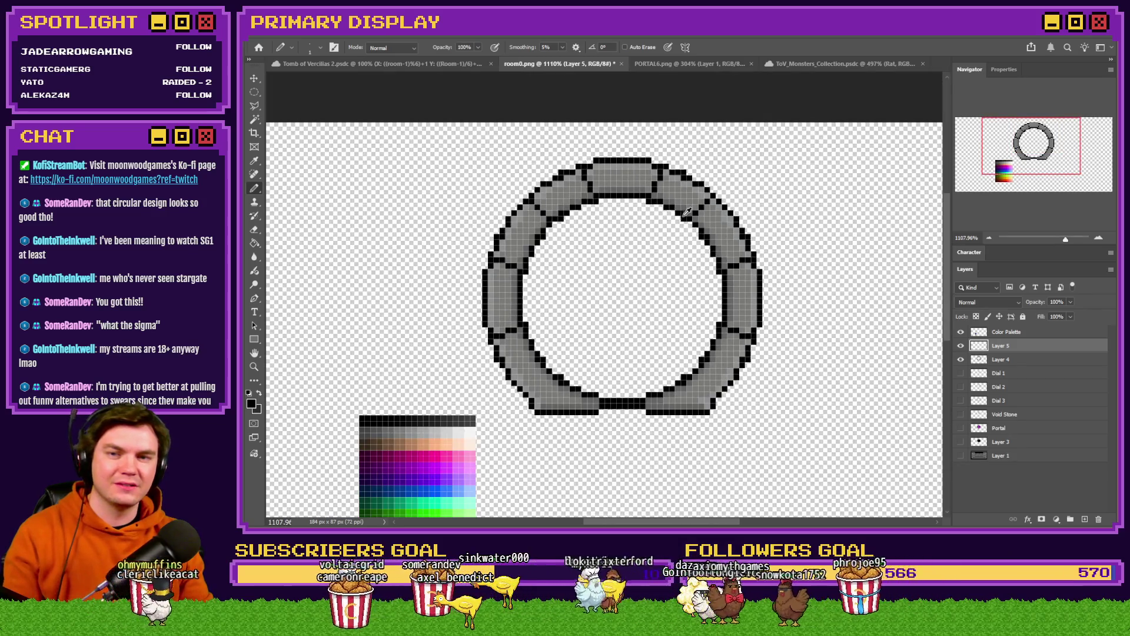
pyautogui.scroll(5, 678, 196)
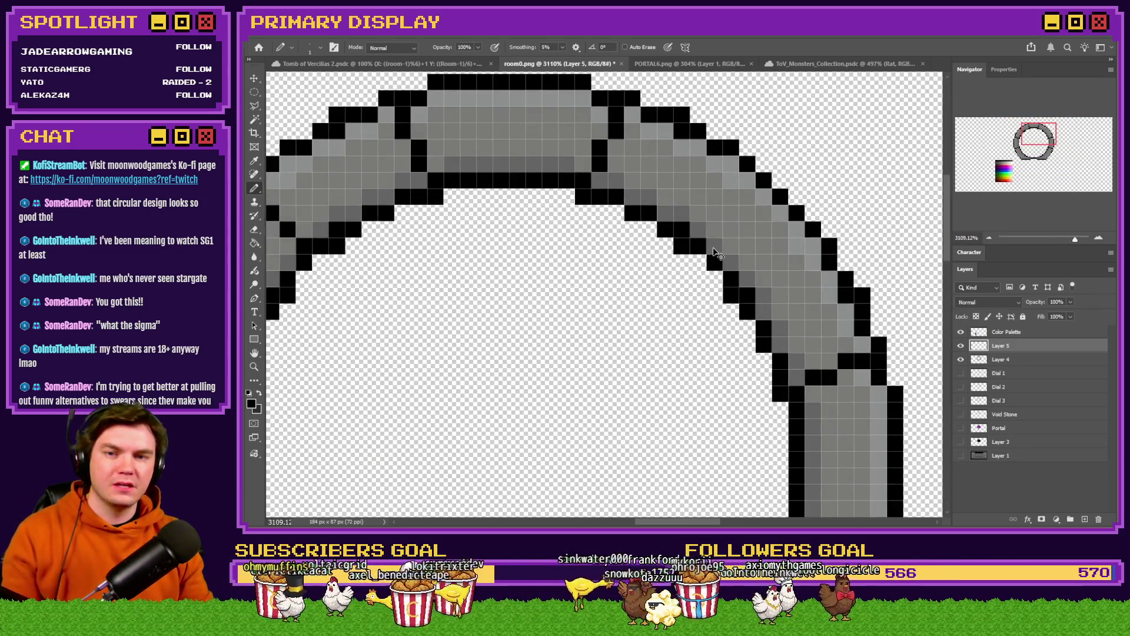
pyautogui.scroll(-5, 807, 223)
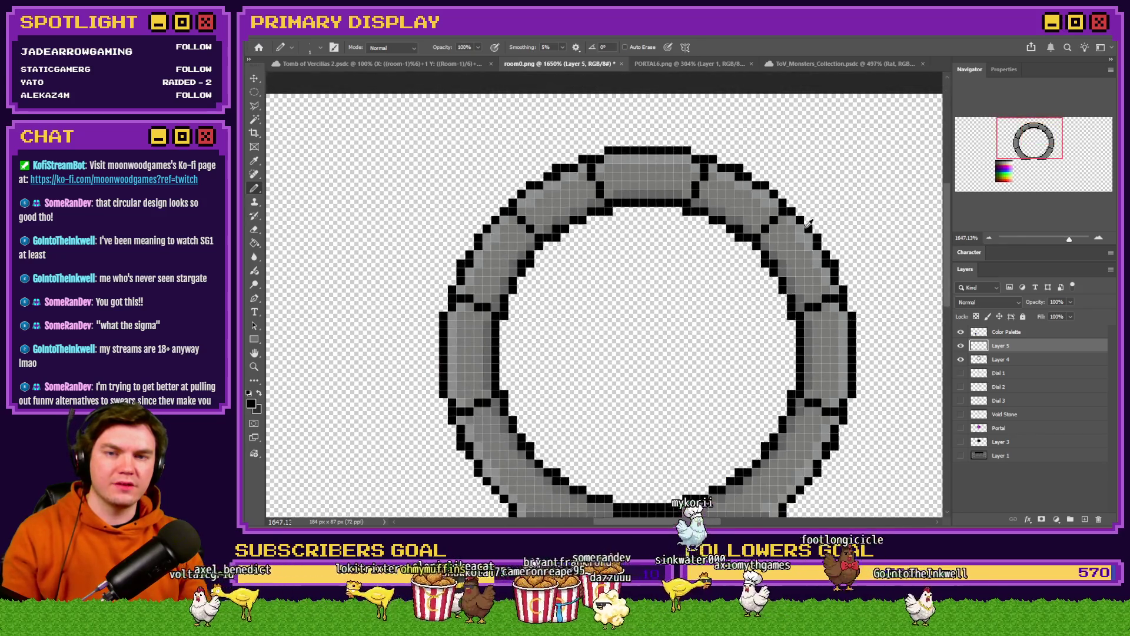
pyautogui.scroll(5, 269, 201)
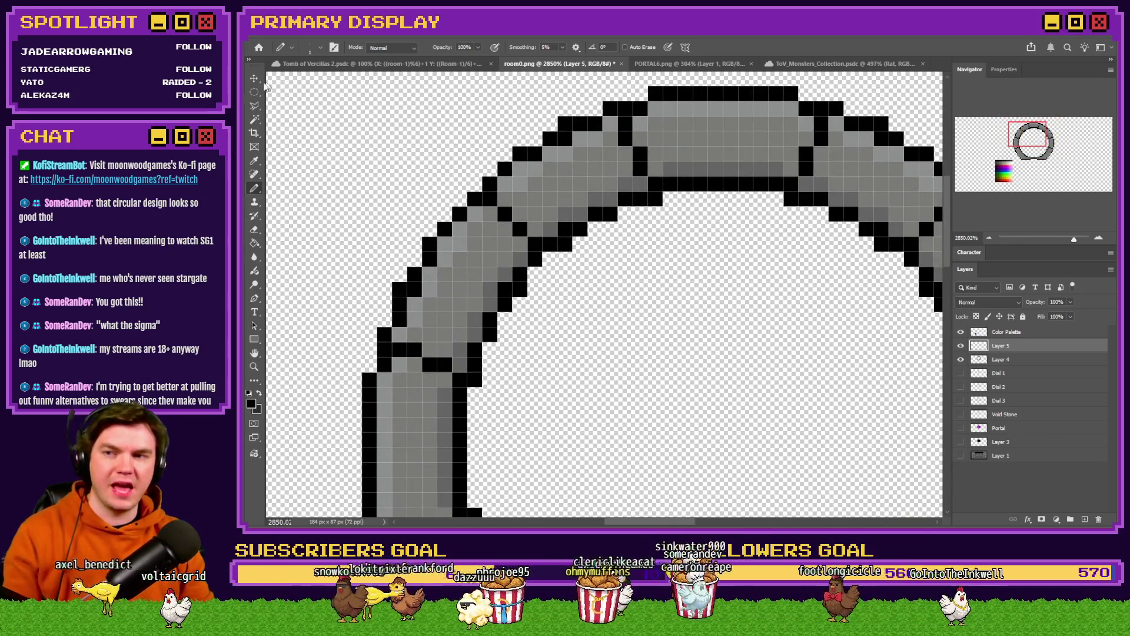
pyautogui.click(254, 92)
pyautogui.moveTo(452, 162); pyautogui.dragTo(571, 294)
pyautogui.hotkey('ctrl', 'd')
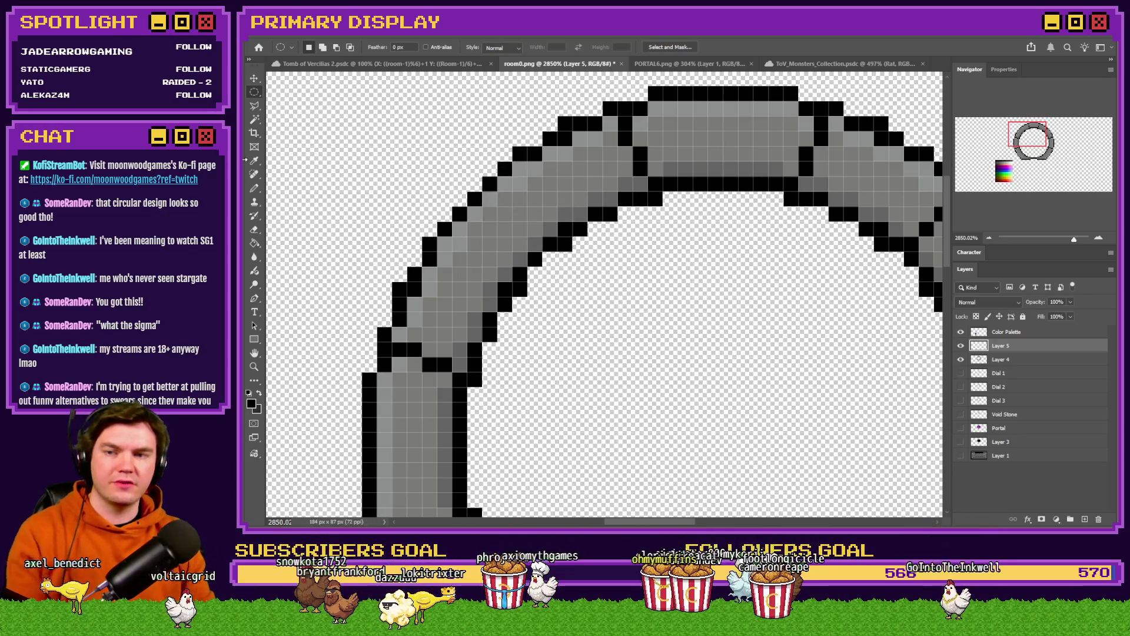
pyautogui.press('b')
pyautogui.scroll(3, 521, 247)
pyautogui.moveTo(528, 263); pyautogui.dragTo(478, 208)
pyautogui.scroll(-10, 475, 242)
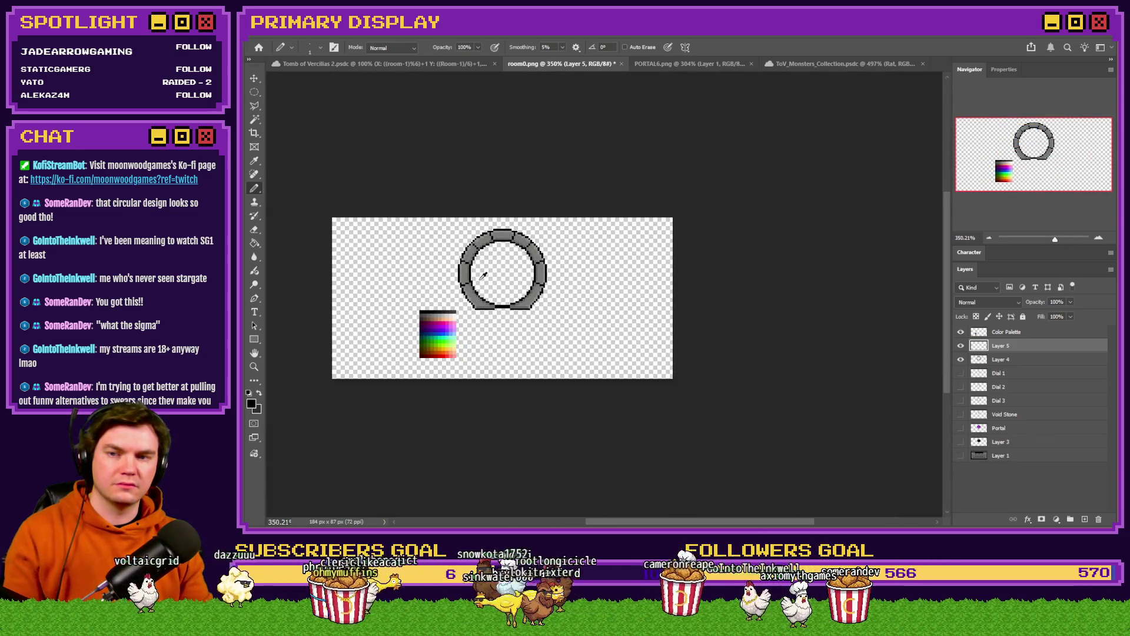
pyautogui.scroll(8, 483, 276)
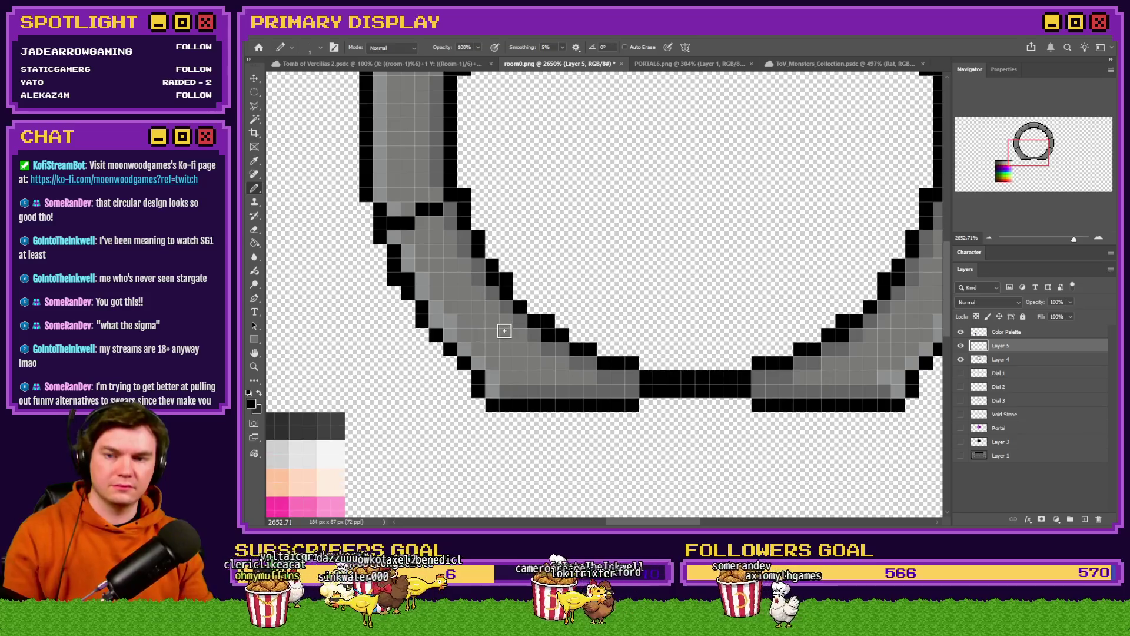
pyautogui.scroll(-8, 391, 377)
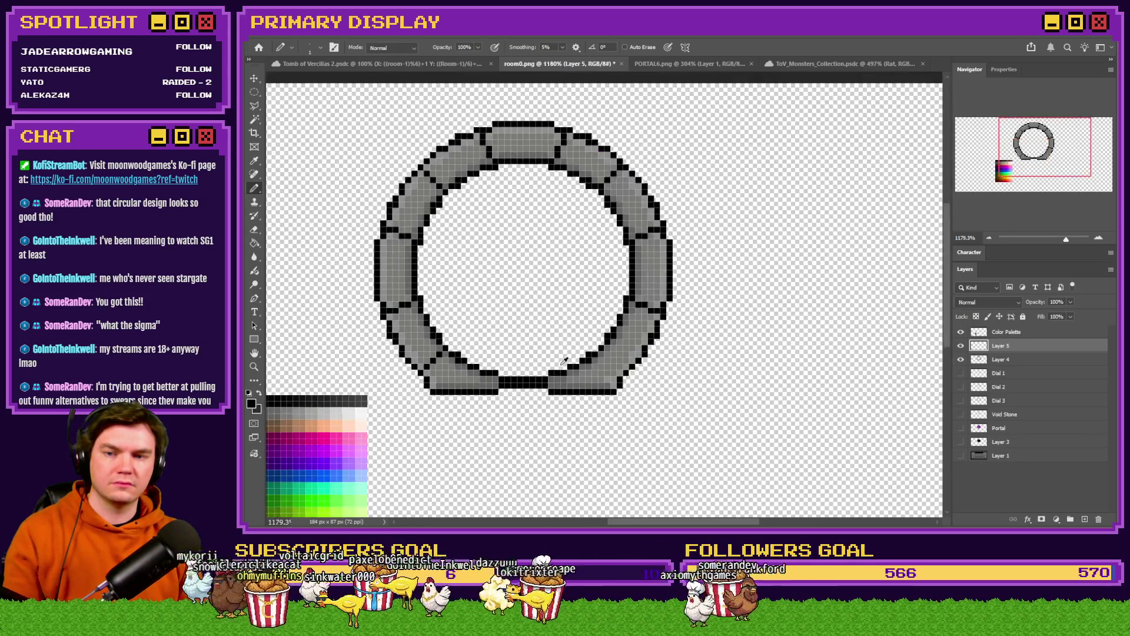
pyautogui.scroll(7, 662, 336)
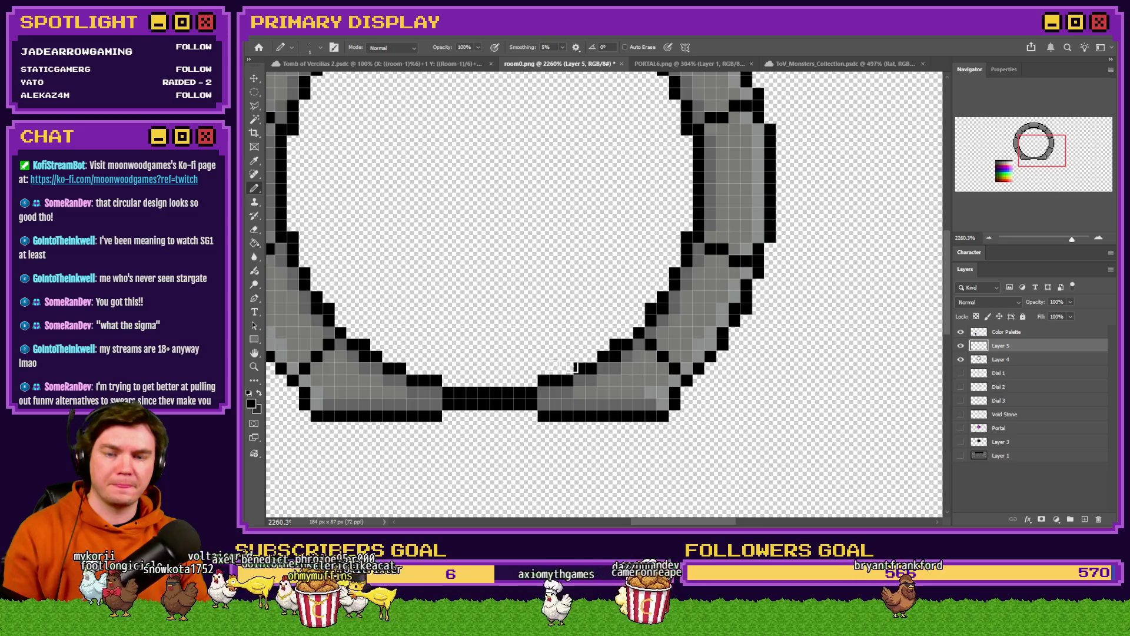
pyautogui.scroll(-4, 588, 335)
pyautogui.scroll(-3, 543, 314)
pyautogui.scroll(3, 543, 315)
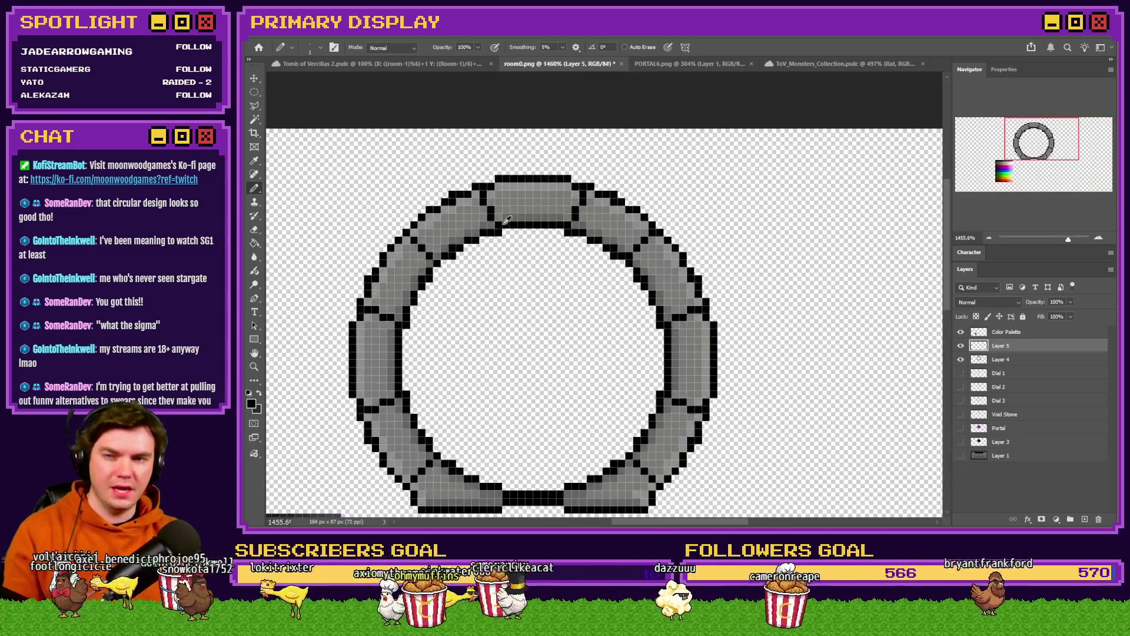
pyautogui.scroll(4, 498, 194)
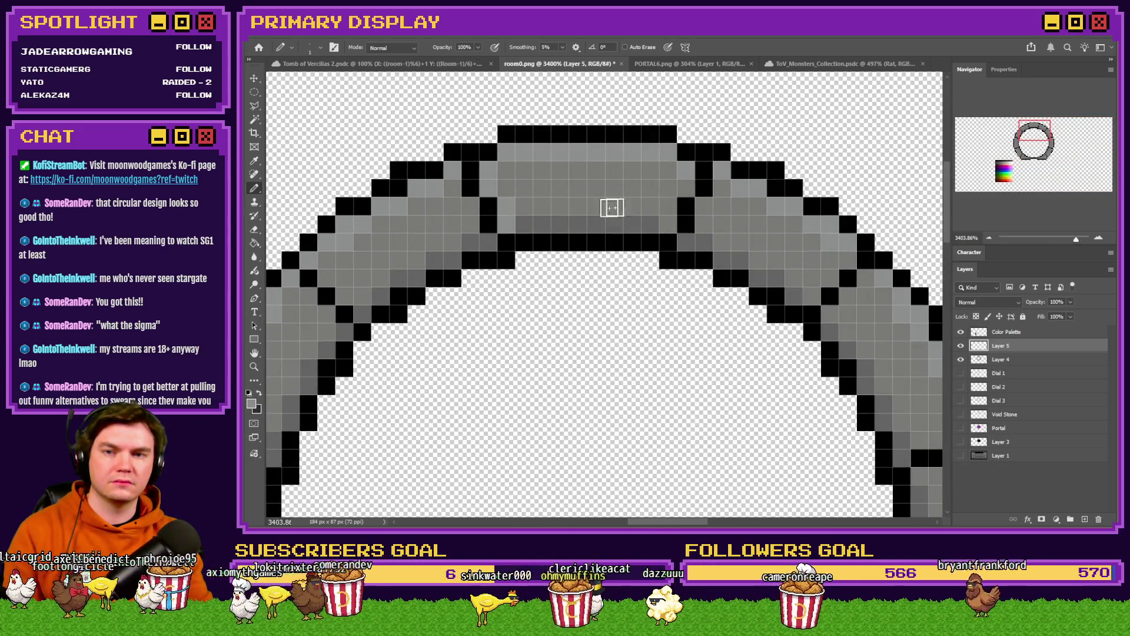
pyautogui.scroll(-3, 479, 200)
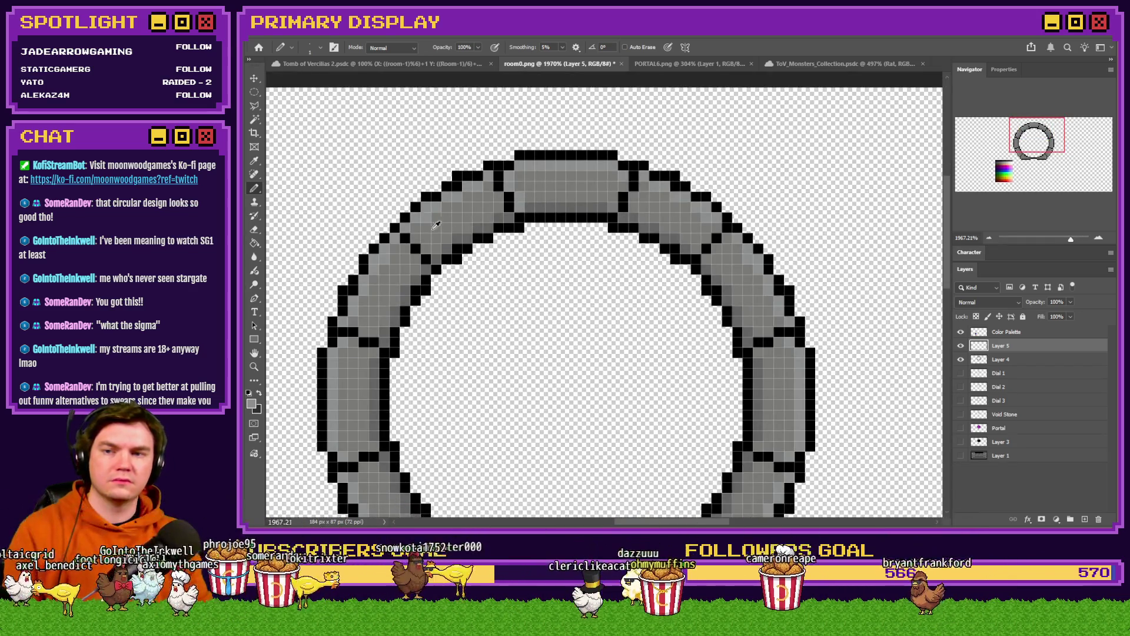
pyautogui.scroll(2, 401, 242)
pyautogui.scroll(-4, 435, 260)
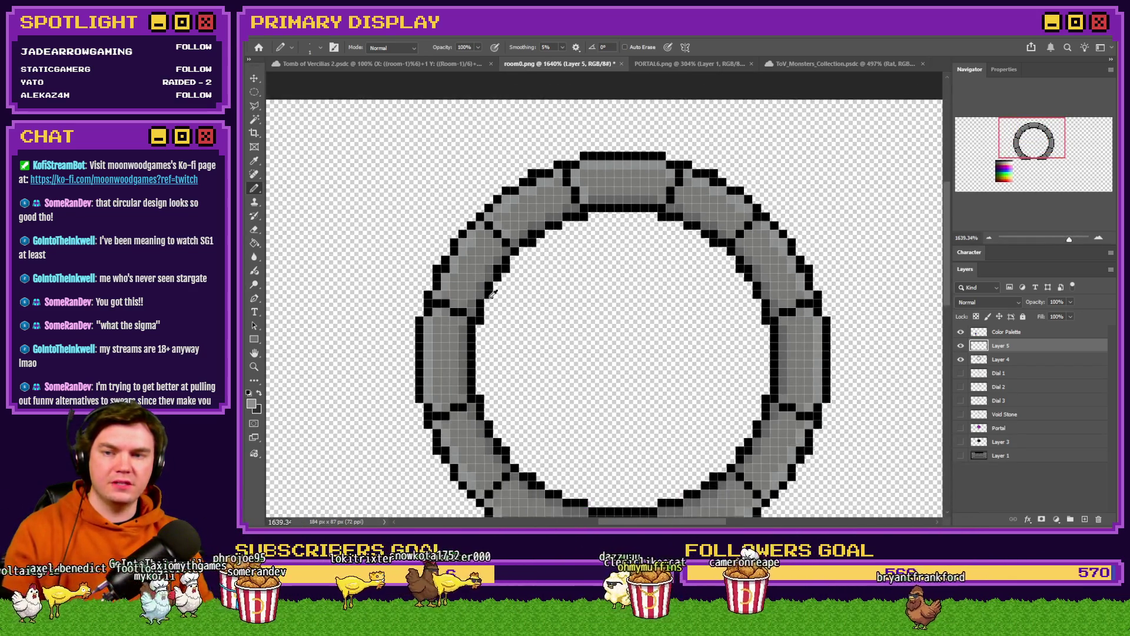
pyautogui.scroll(4, 489, 294)
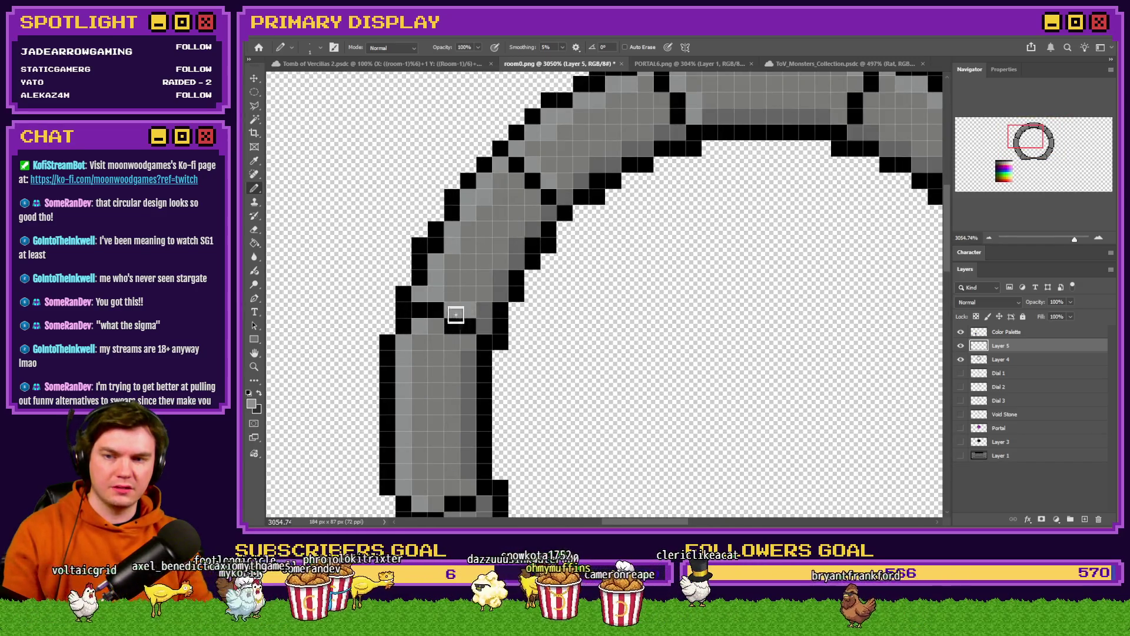
pyautogui.scroll(-2, 458, 310)
pyautogui.scroll(-3, 458, 315)
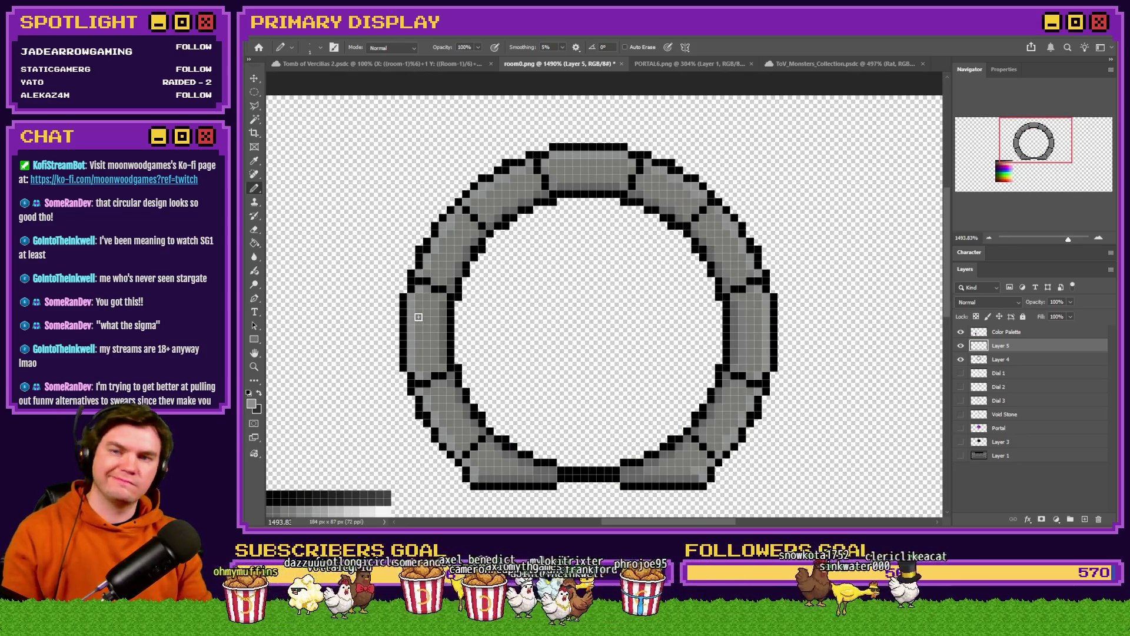
pyautogui.scroll(-4, 471, 263)
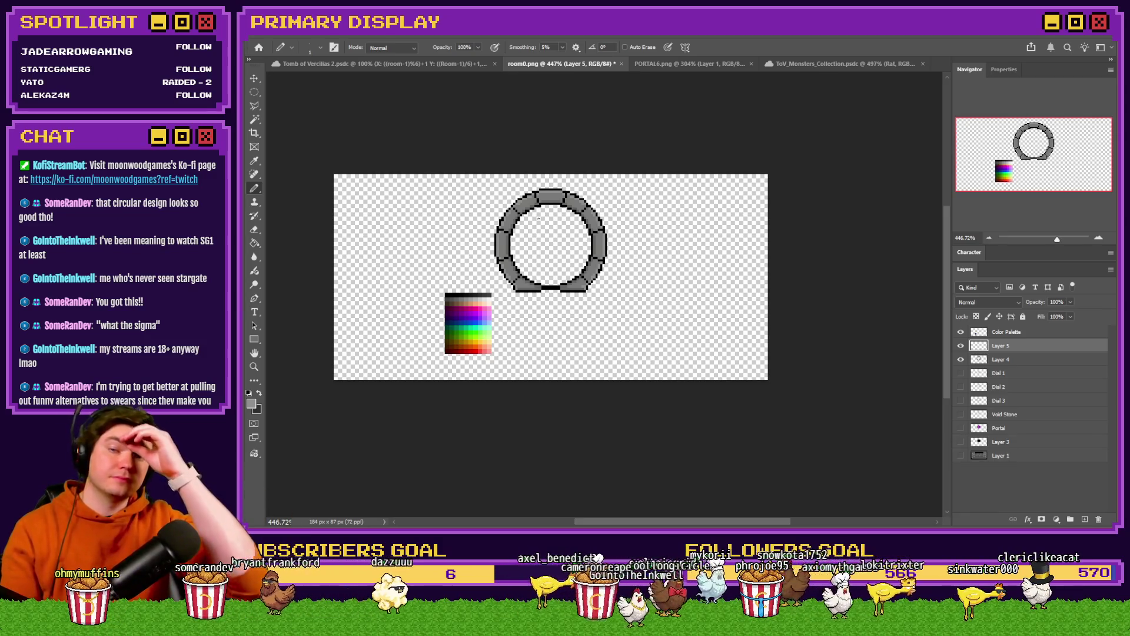
pyautogui.scroll(8, 497, 250)
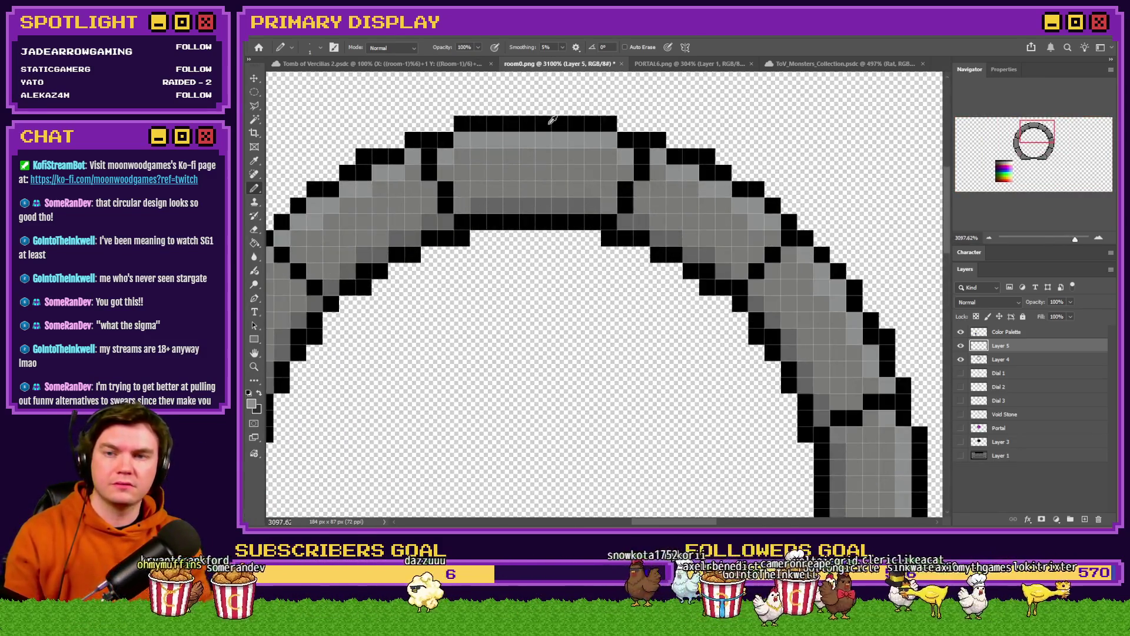
pyautogui.keyDown('alt'); pyautogui.click(506, 171); pyautogui.keyUp('alt')
# Pencil a black pixel glyph into the ring's top stone block
pyautogui.click(505, 164)
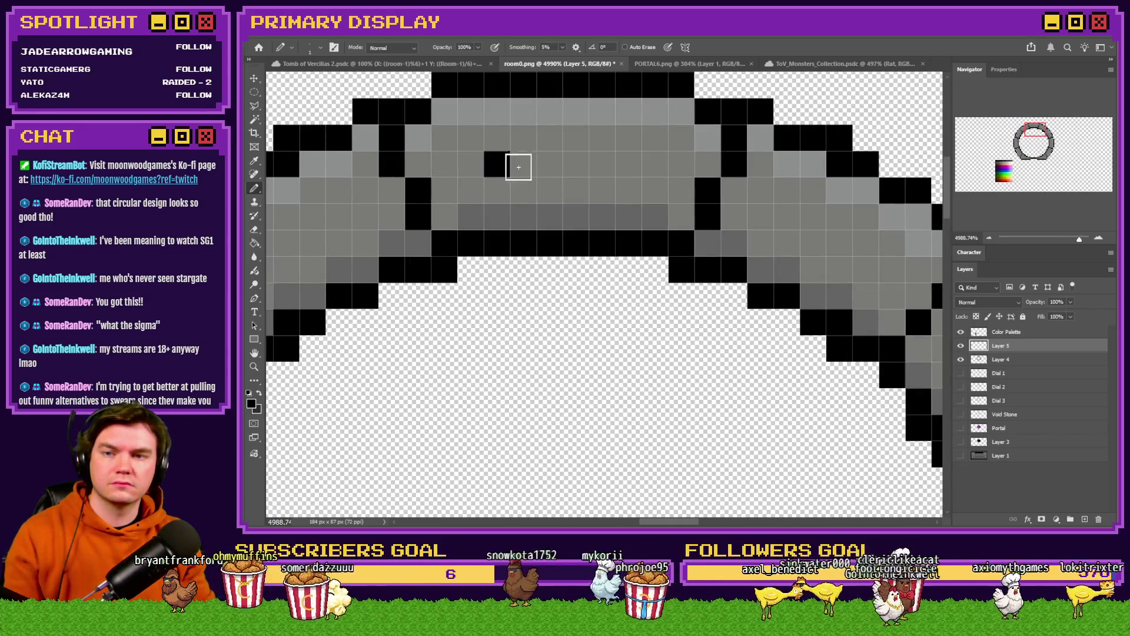
pyautogui.click(523, 190)
pyautogui.click(549, 190)
pyautogui.click(576, 164)
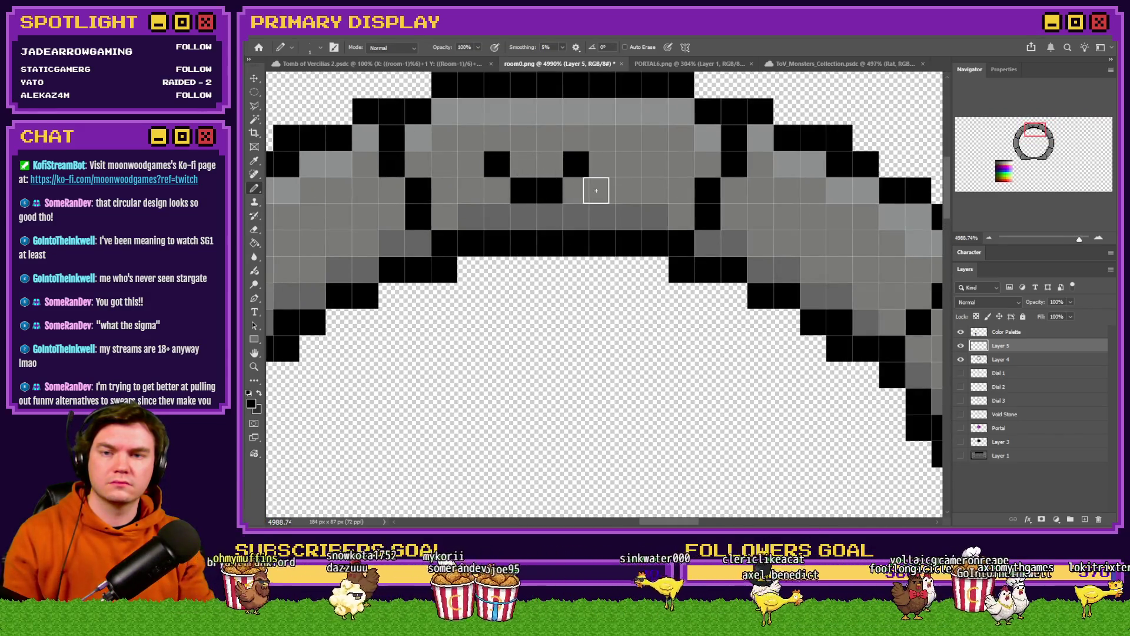
pyautogui.scroll(-6, 589, 198)
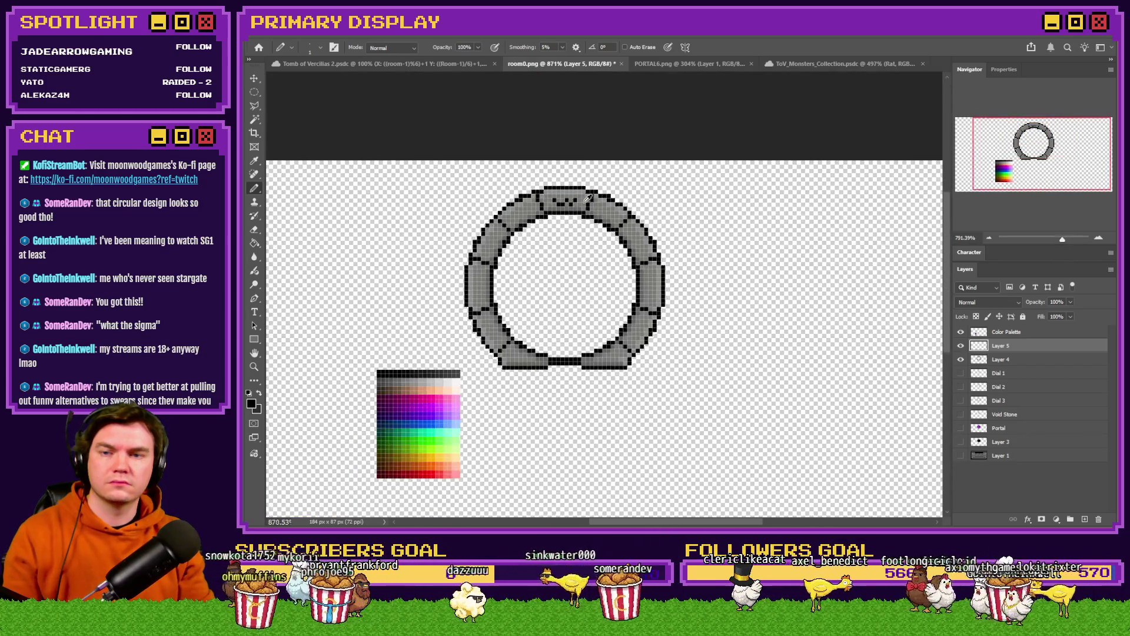
pyautogui.scroll(2, 589, 198)
pyautogui.scroll(-2, 573, 208)
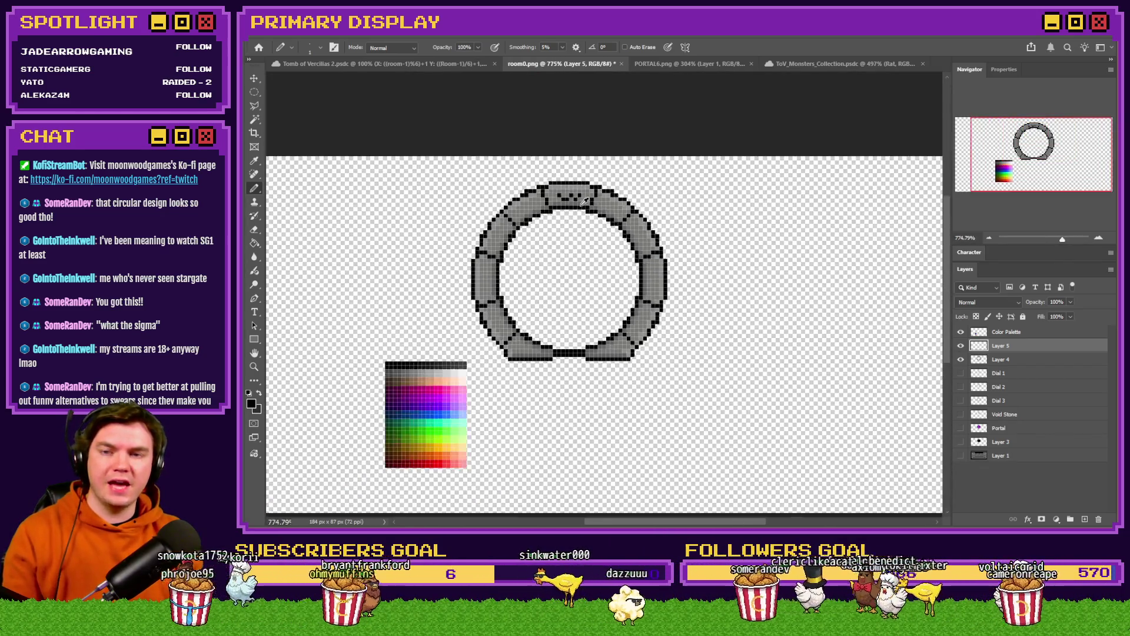
pyautogui.scroll(4, 635, 250)
# Carve a black glyph into the right-side block, extending it downward
pyautogui.scroll(-1, 654, 255)
pyautogui.scroll(-2, 653, 254)
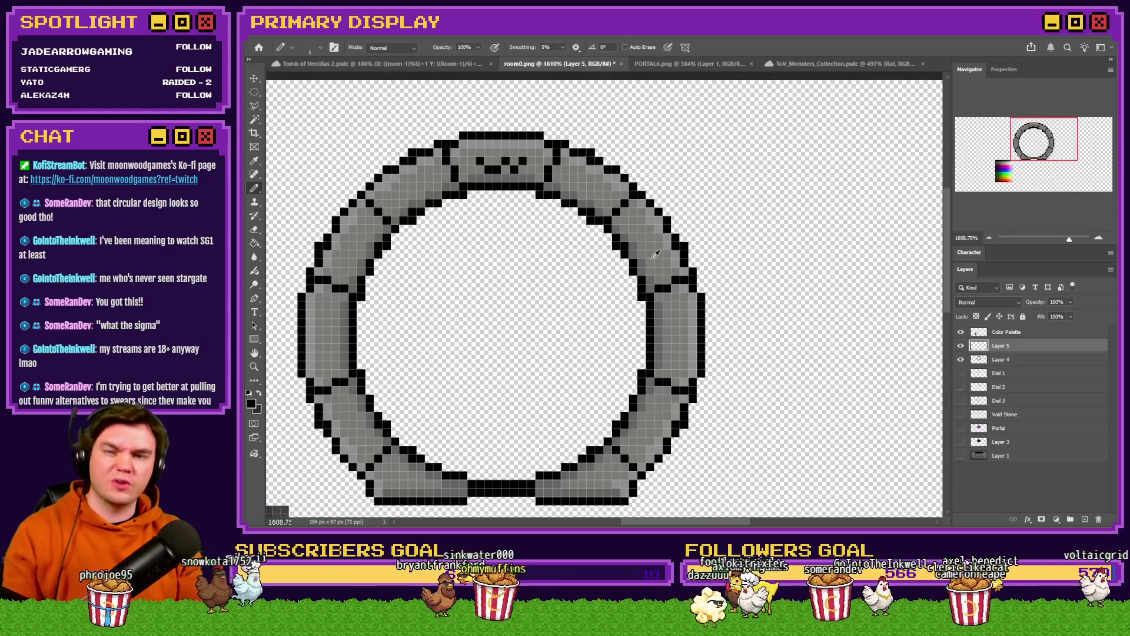
pyautogui.scroll(5, 673, 305)
pyautogui.click(663, 267)
pyautogui.click(688, 293)
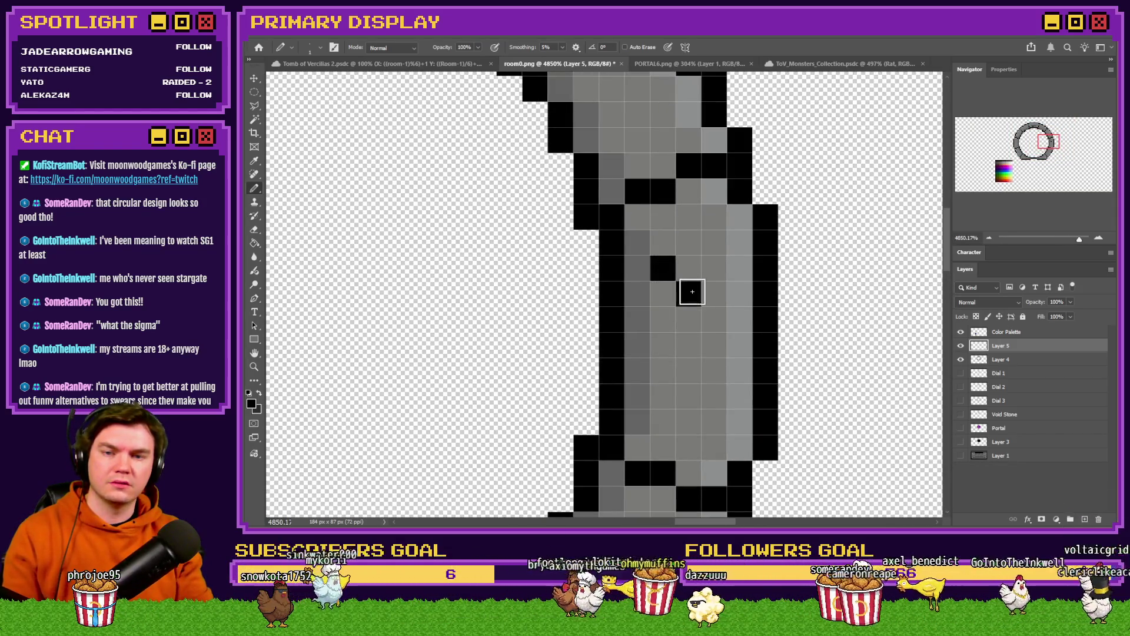
pyautogui.click(714, 293)
pyautogui.click(689, 319)
pyautogui.click(689, 370)
pyautogui.click(663, 369)
# Draw a diagonal black glyph stroke on the left stone block
pyautogui.scroll(-7, 735, 286)
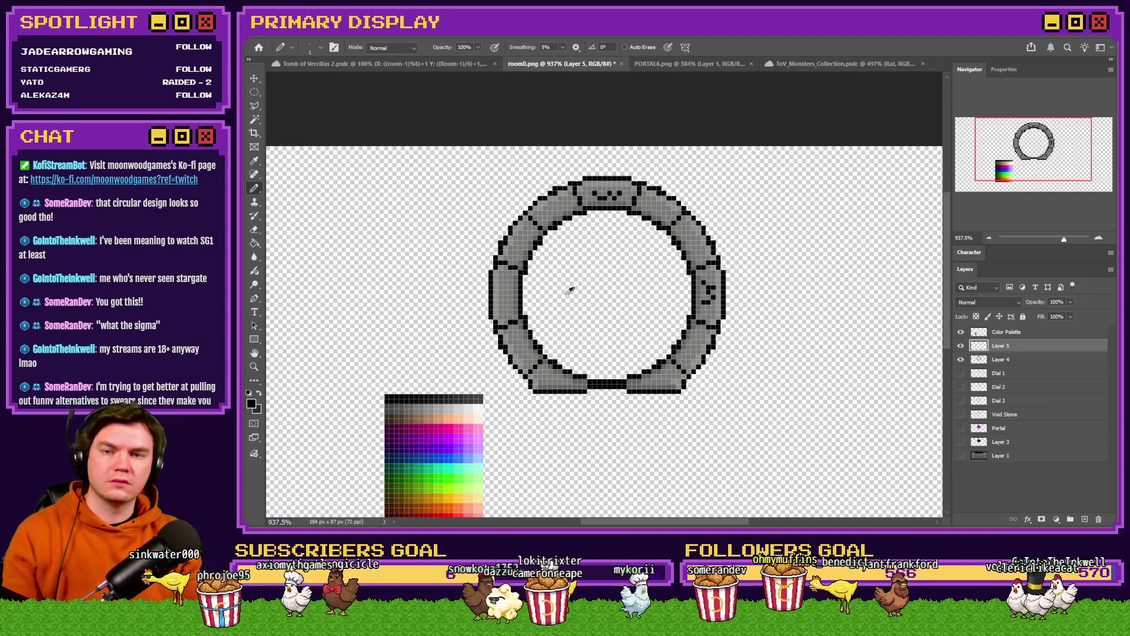
pyautogui.scroll(8, 518, 292)
pyautogui.moveTo(487, 240)
pyautogui.mouseDown()
pyautogui.moveTo(457, 242)
pyautogui.moveTo(442, 291)
pyautogui.moveTo(475, 306)
pyautogui.moveTo(425, 363)
pyautogui.mouseUp()
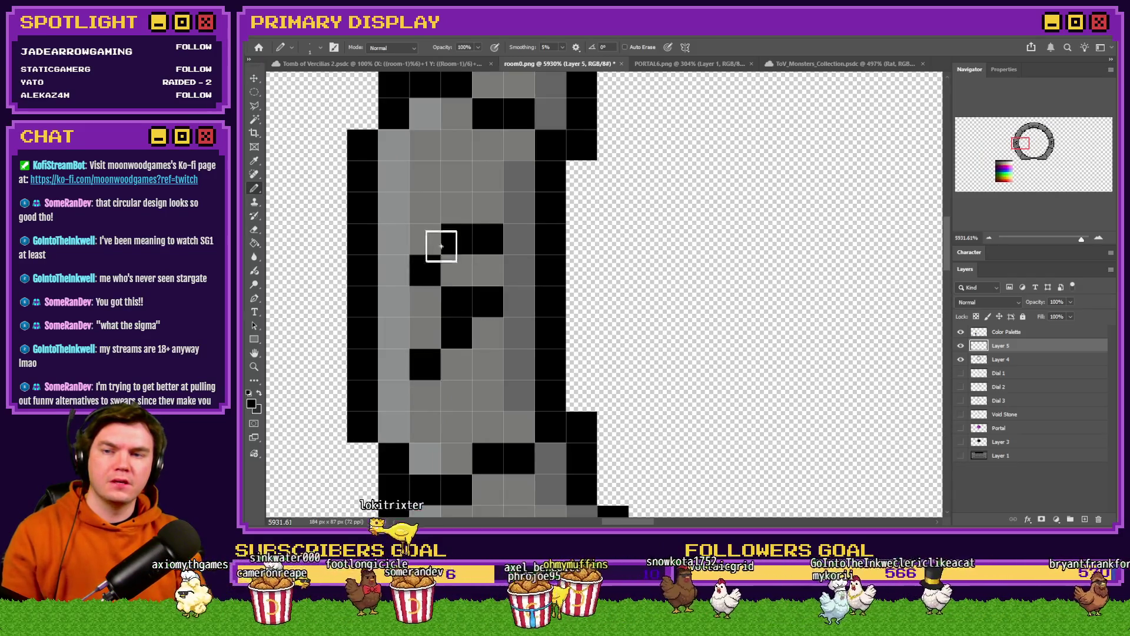
pyautogui.scroll(-8, 440, 246)
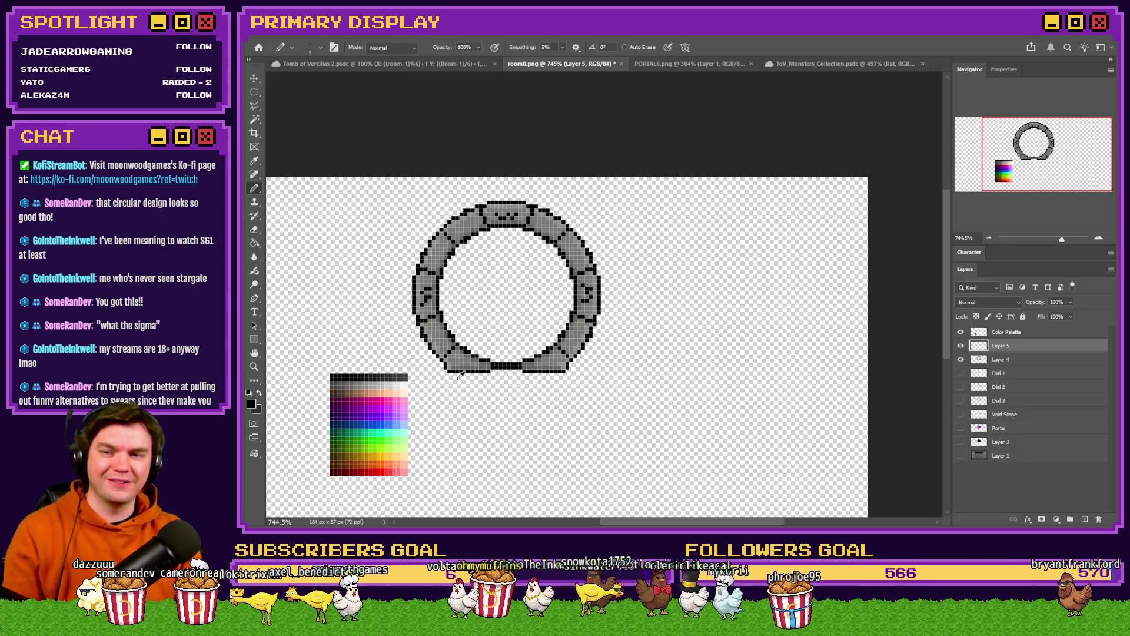
pyautogui.scroll(3, 460, 341)
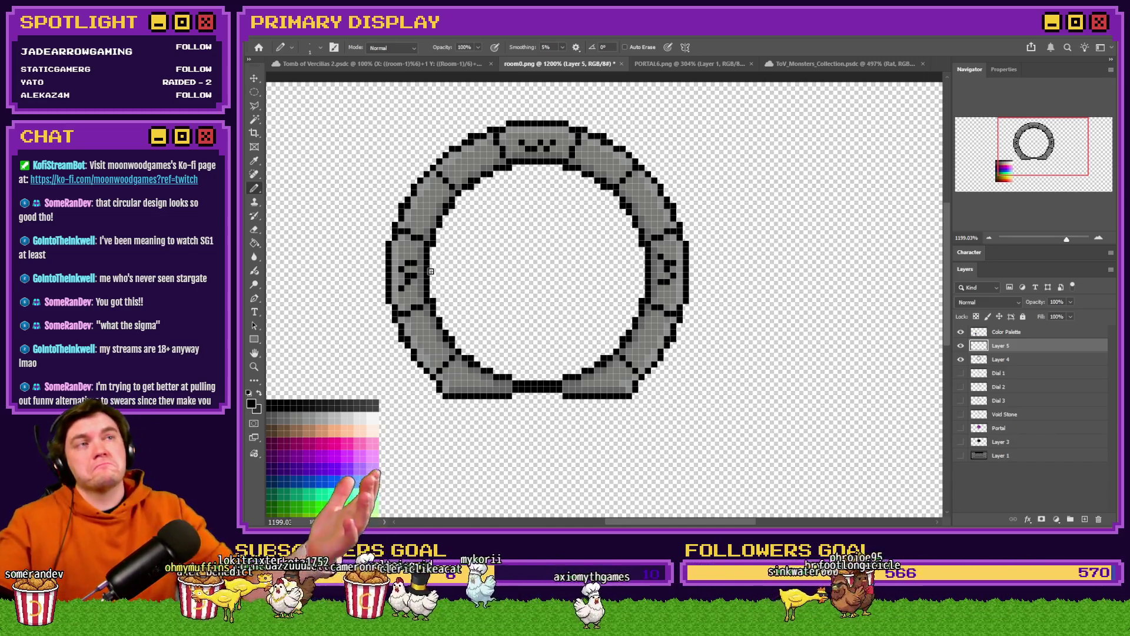
pyautogui.scroll(5, 430, 216)
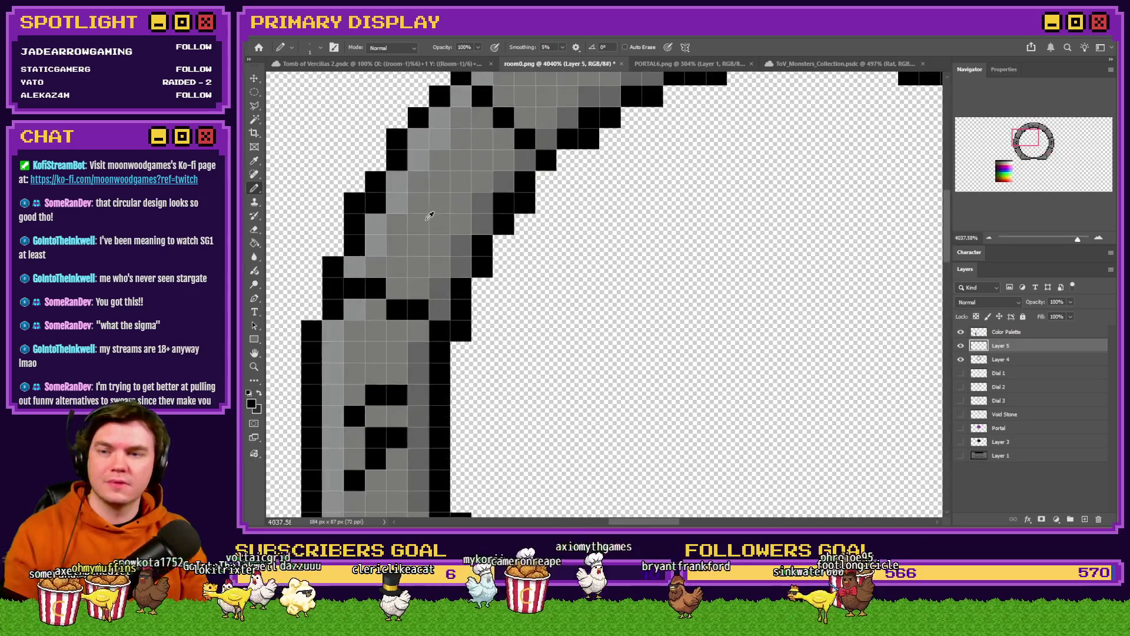
# Carve a black mark into the ring's upper-left block
pyautogui.scroll(2, 429, 216)
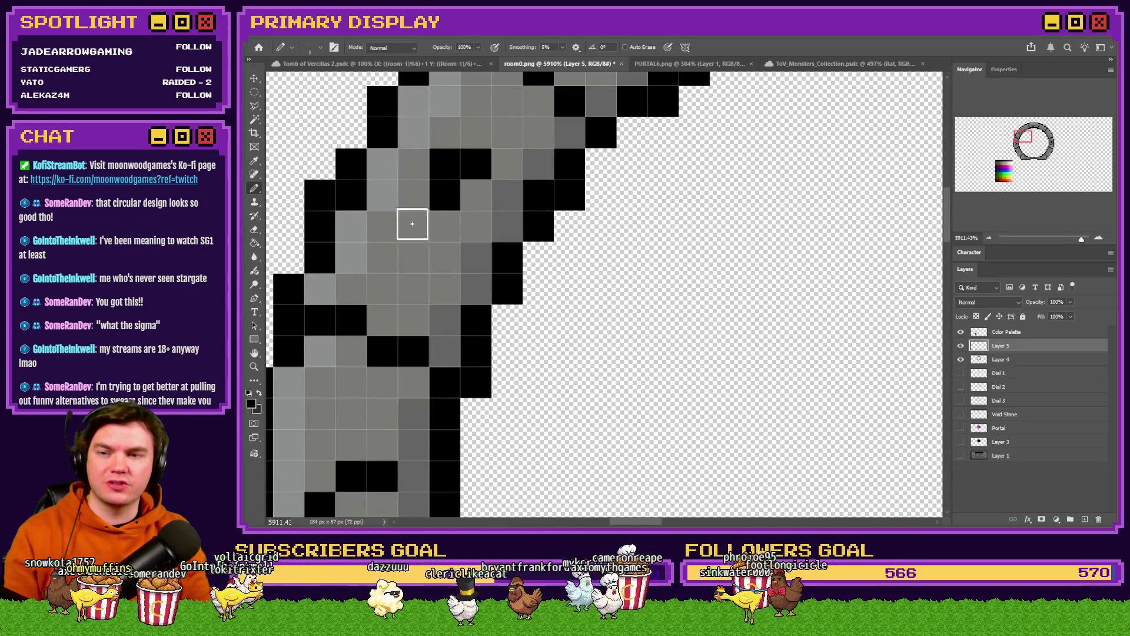
pyautogui.moveTo(399, 237); pyautogui.dragTo(419, 264)
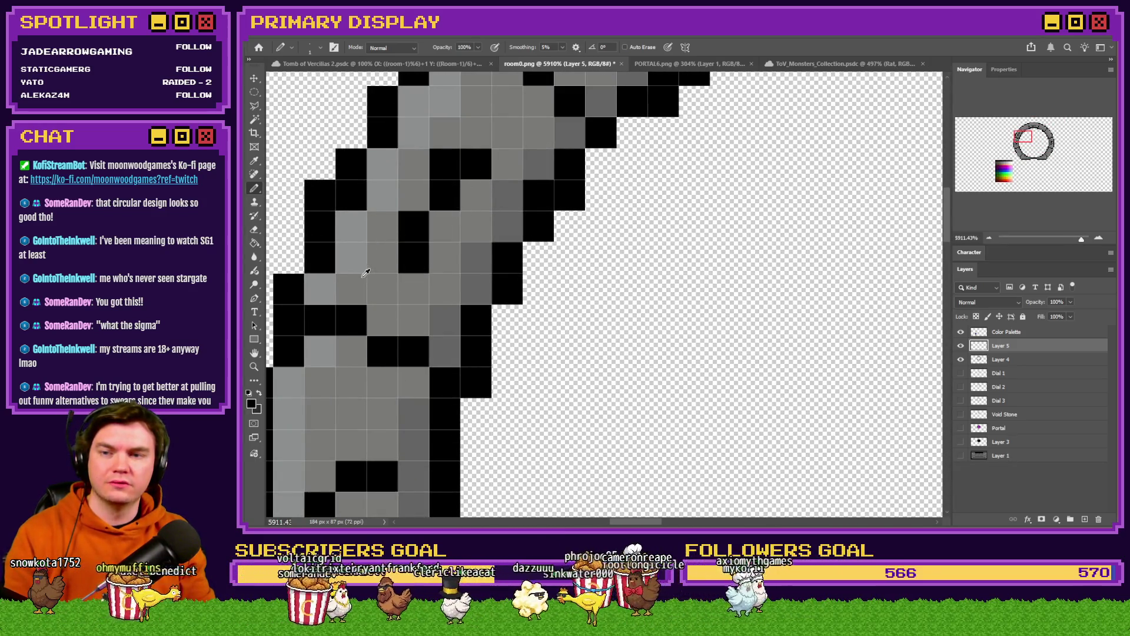
pyautogui.scroll(-6, 365, 273)
pyautogui.scroll(5, 502, 124)
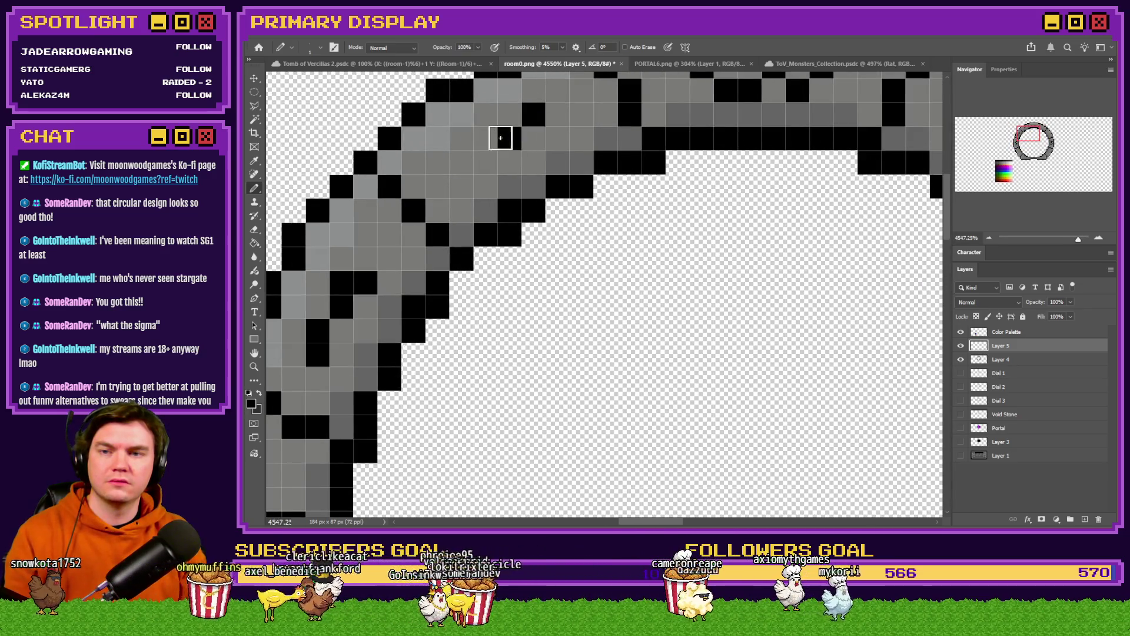
pyautogui.scroll(-2, 435, 237)
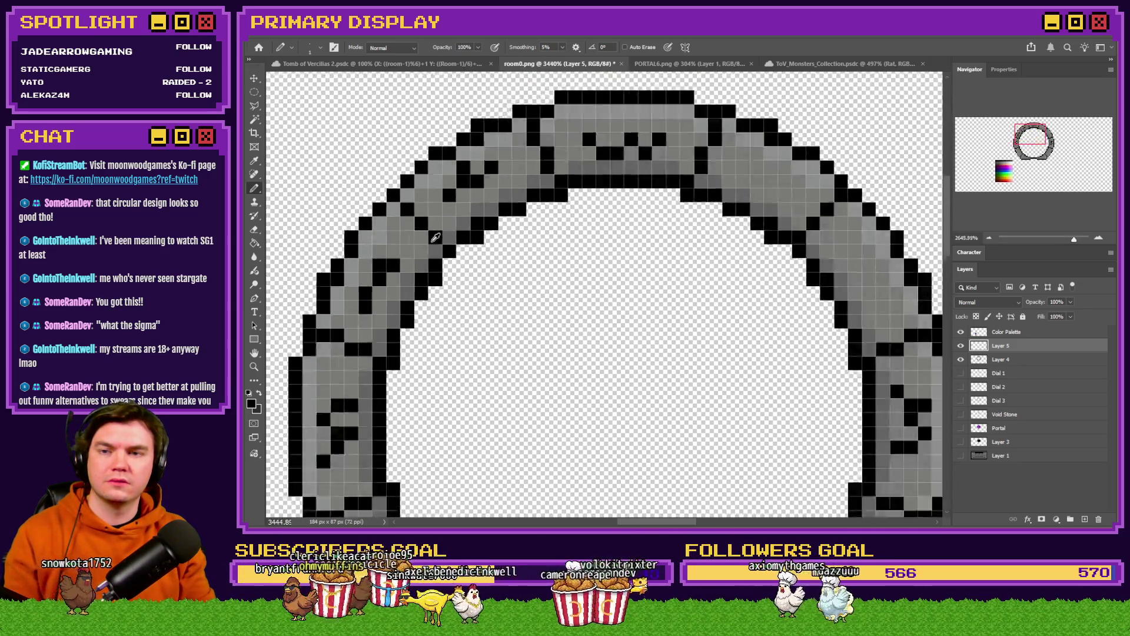
pyautogui.scroll(-5, 435, 238)
pyautogui.scroll(5, 563, 231)
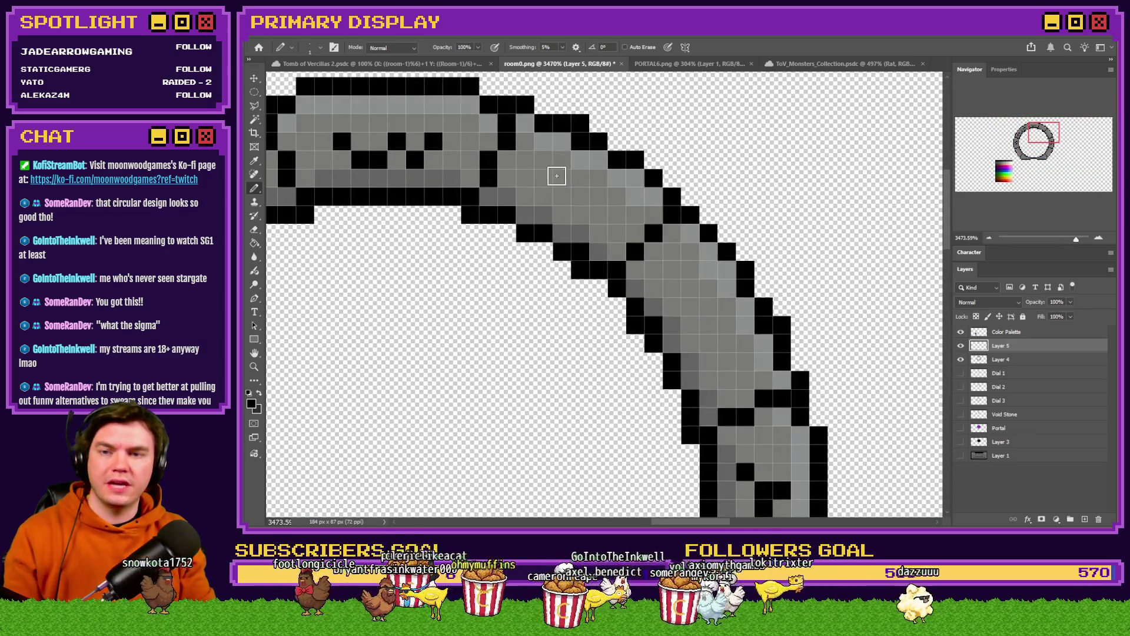
# Pencil a black pixel glyph onto the upper-right stone block
pyautogui.moveTo(584, 185); pyautogui.dragTo(596, 199)
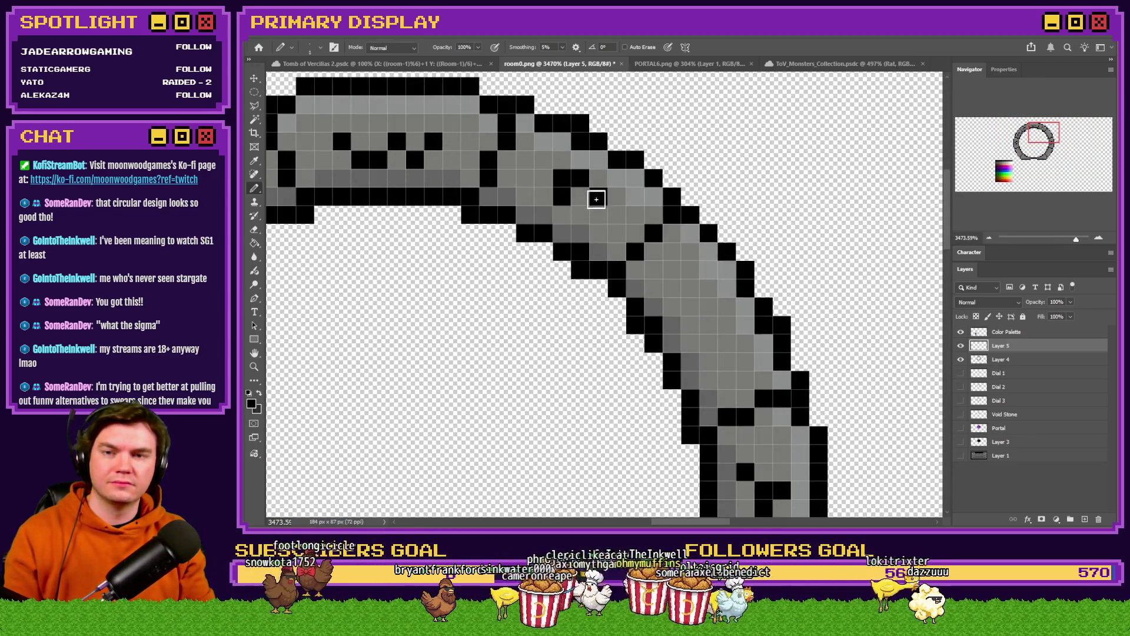
pyautogui.click(584, 214)
pyautogui.scroll(-5, 585, 214)
pyautogui.scroll(5, 586, 234)
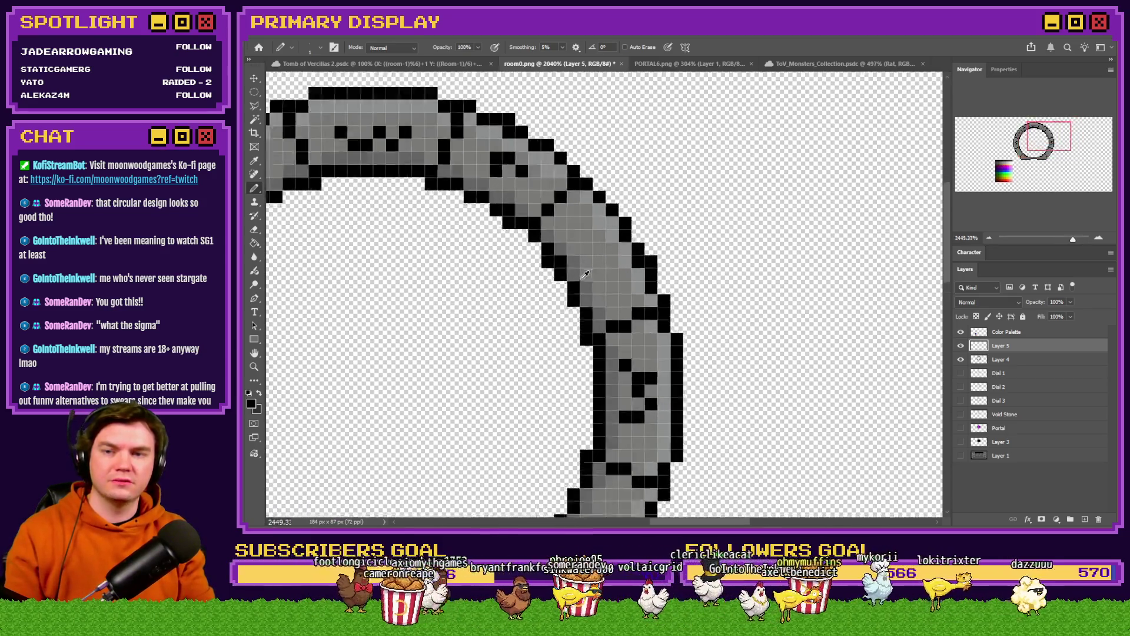
pyautogui.click(571, 223)
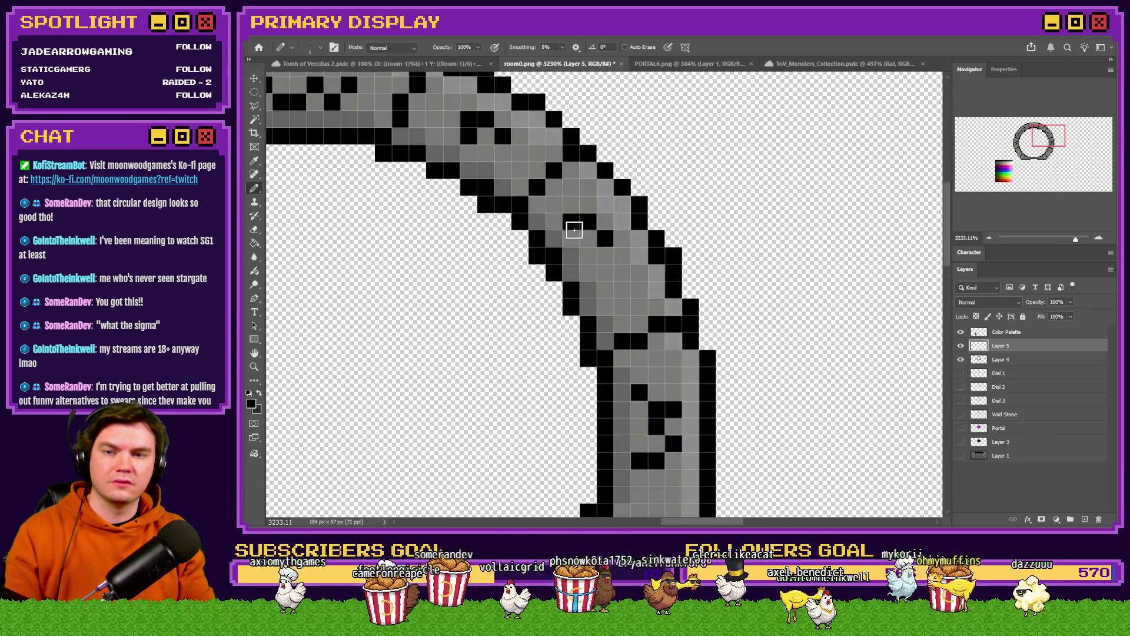
pyautogui.click(604, 289)
pyautogui.click(621, 273)
pyautogui.click(588, 256)
pyautogui.scroll(-5, 574, 249)
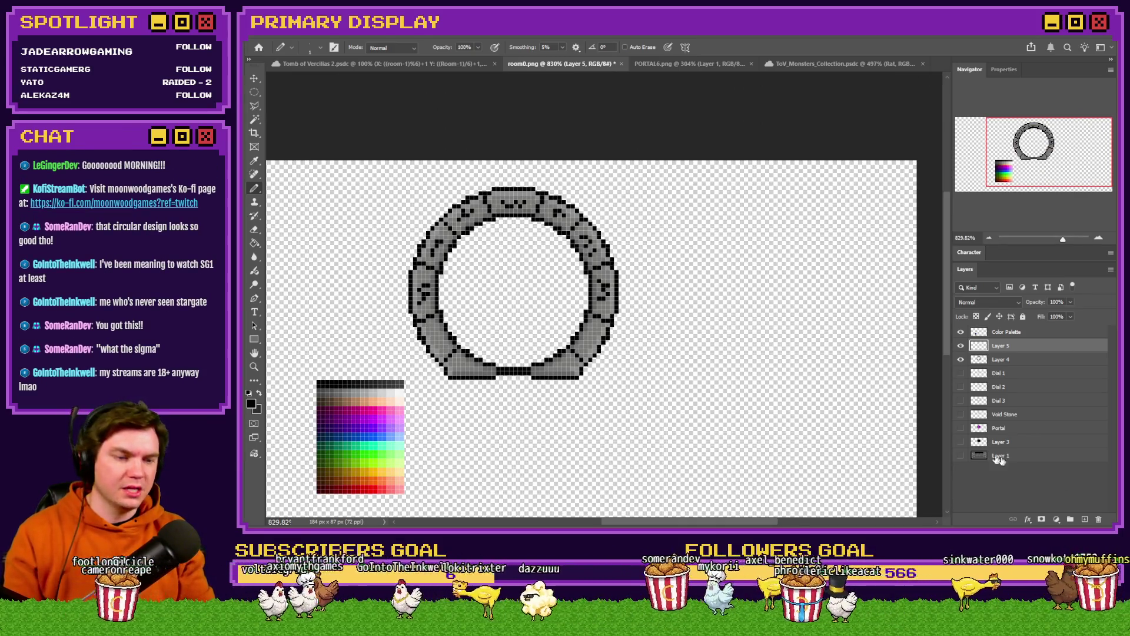
pyautogui.scroll(5, 583, 347)
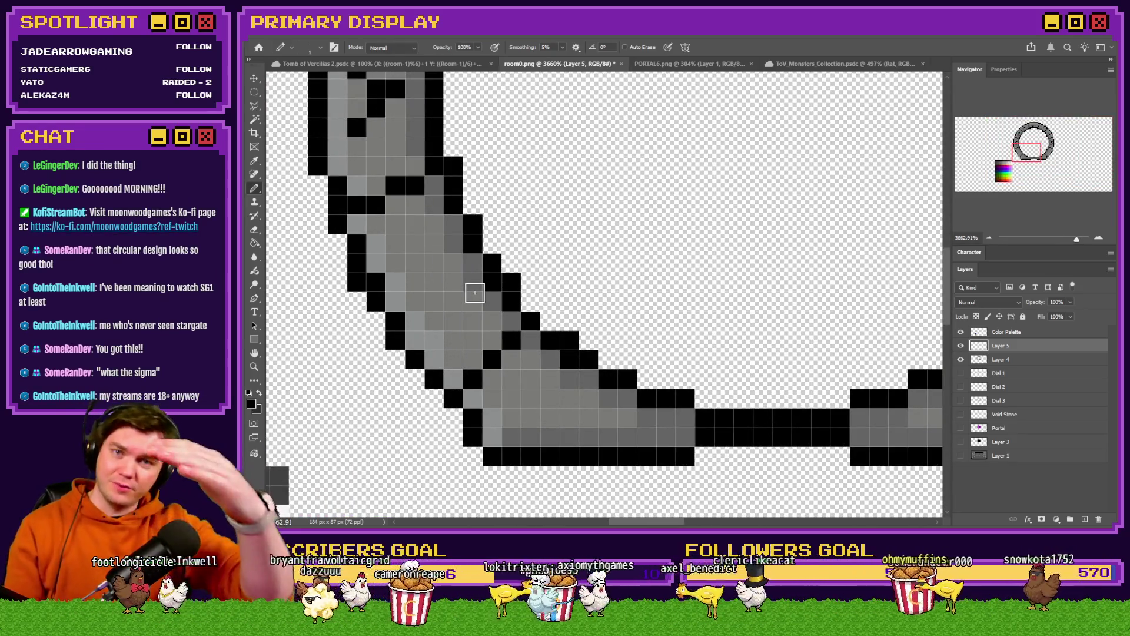
pyautogui.scroll(1, 443, 290)
# Blacken four grey pixels down the ring's left edge
pyautogui.click(435, 226)
pyautogui.click(409, 252)
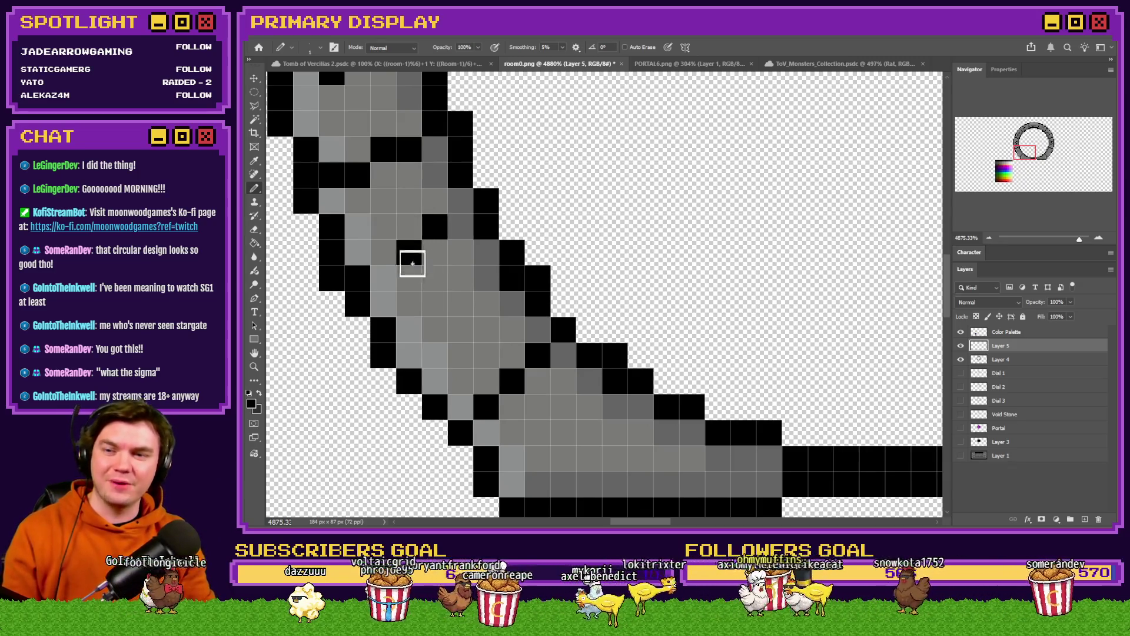
pyautogui.click(435, 277)
pyautogui.click(434, 304)
pyautogui.scroll(-6, 455, 320)
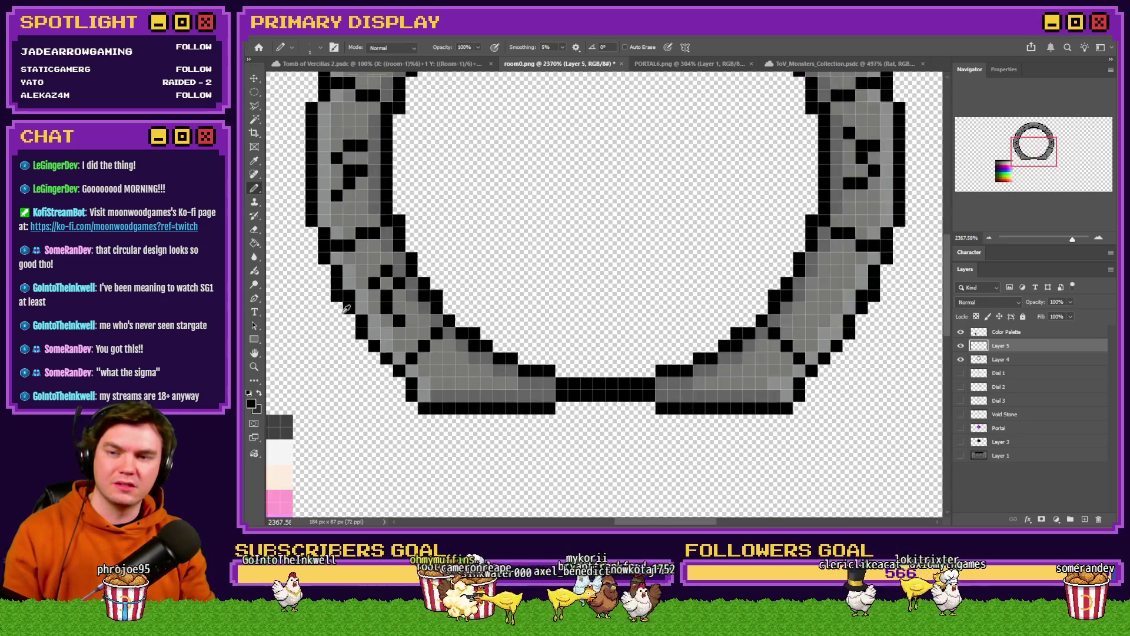
pyautogui.scroll(3, 609, 336)
pyautogui.scroll(2, 609, 335)
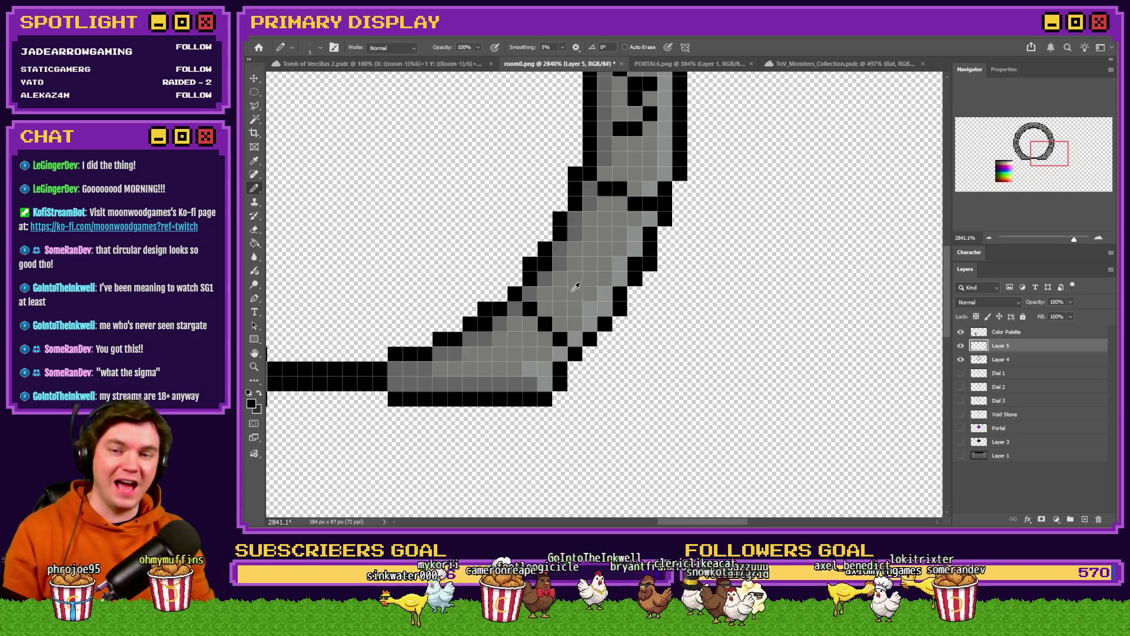
pyautogui.scroll(2, 576, 287)
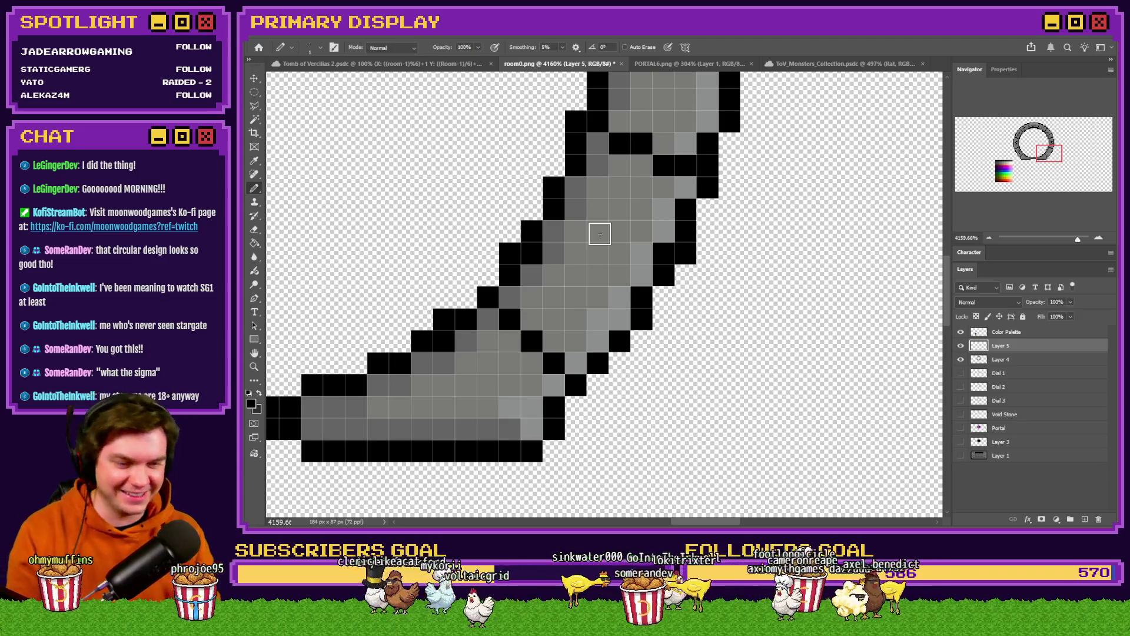
pyautogui.scroll(-4, 613, 216)
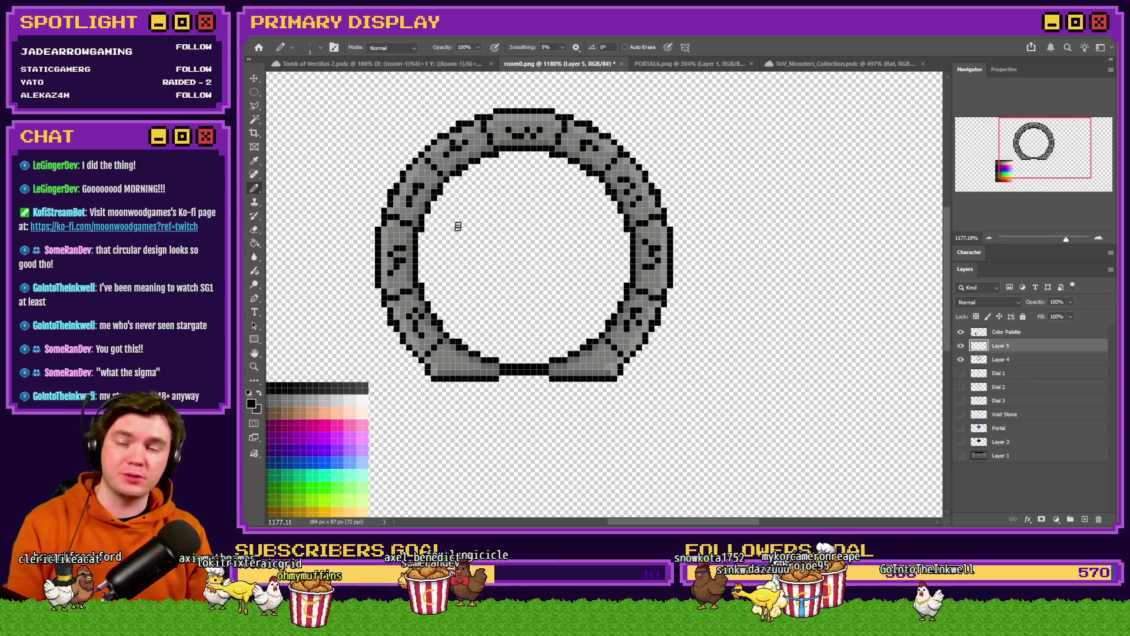
pyautogui.scroll(5, 456, 140)
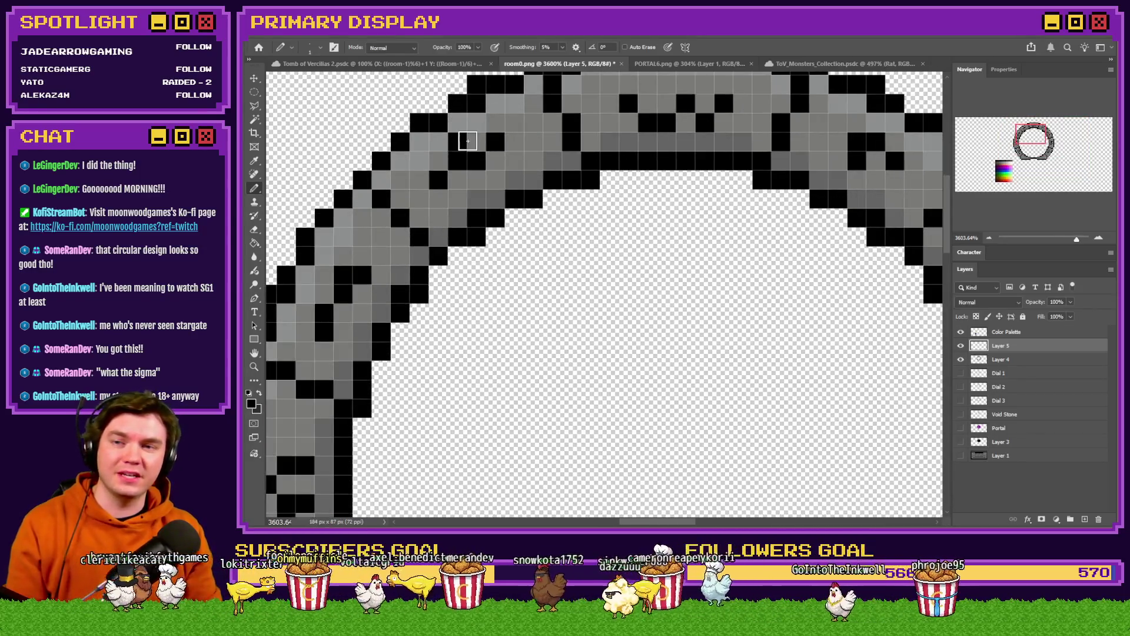
# Select a 1×2 pixel area with the rectangular marquee, then pencil two glyph pixels into the upper-left block
pyautogui.click(254, 91)
pyautogui.click(306, 94)
pyautogui.moveTo(451, 125); pyautogui.dragTo(463, 139)
pyautogui.press('b')
pyautogui.click(458, 179)
pyautogui.click(495, 161)
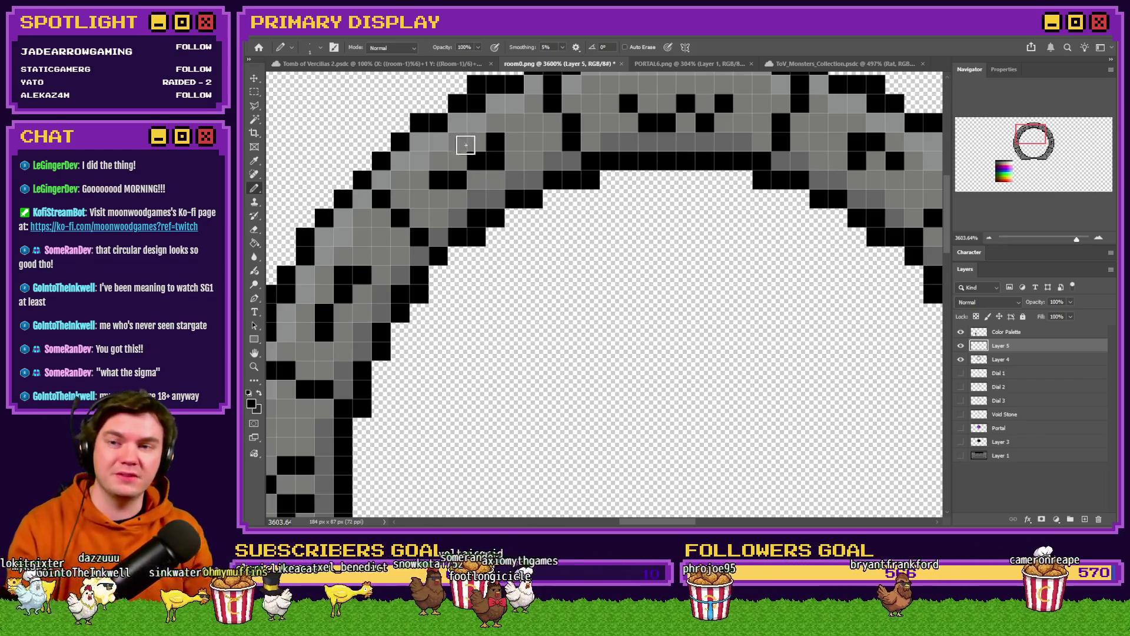
pyautogui.scroll(-6, 471, 158)
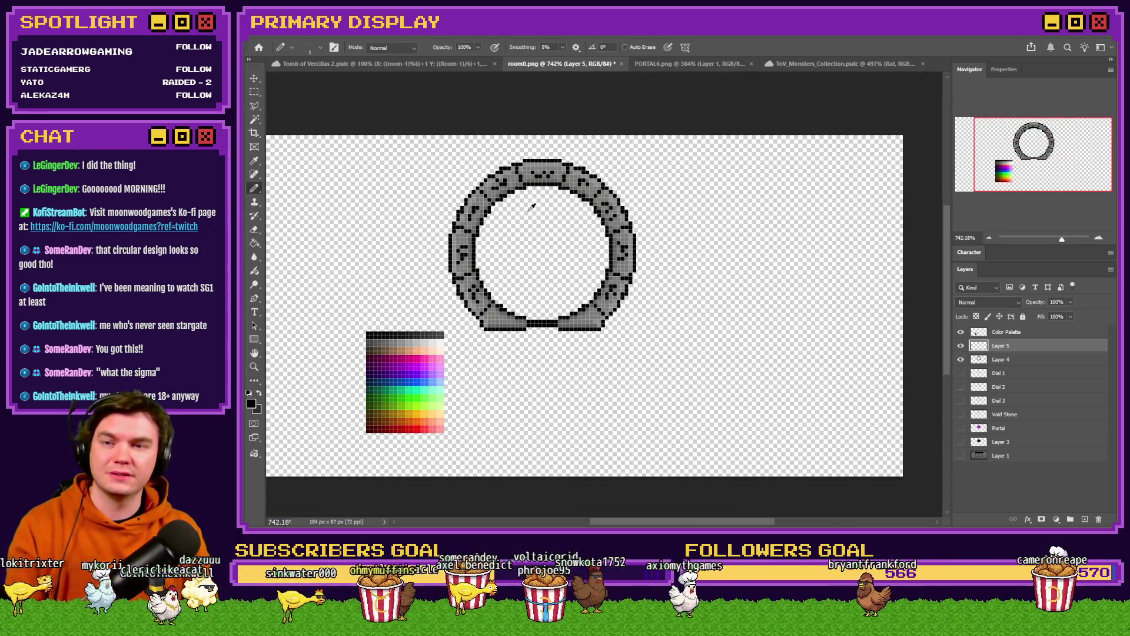
pyautogui.scroll(2, 535, 238)
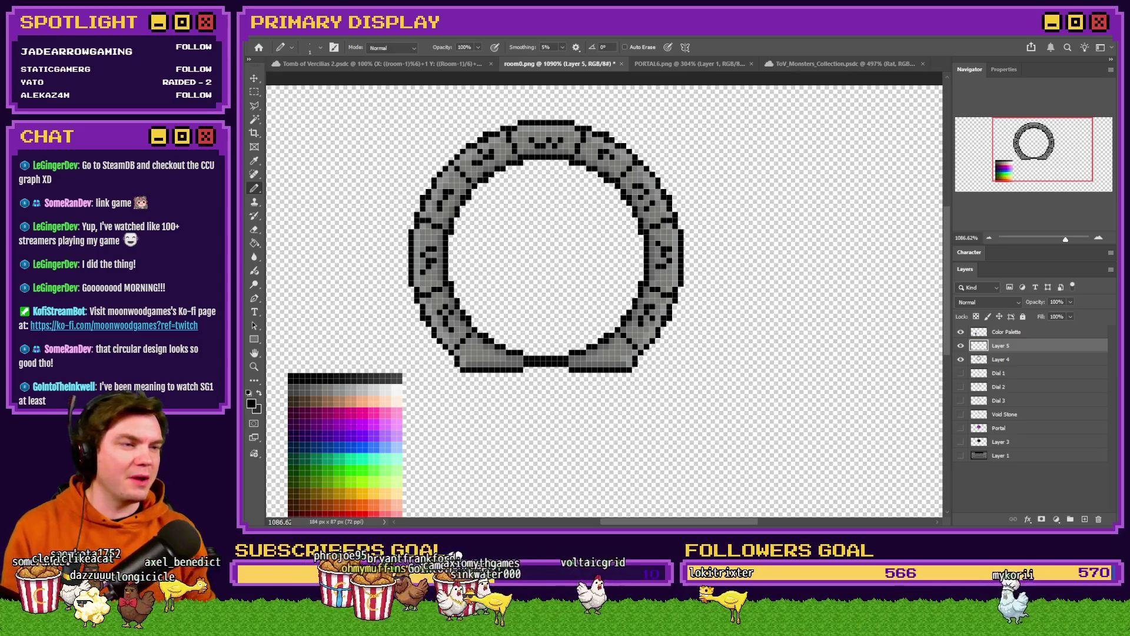
pyautogui.hotkey('alt', 'Tab')
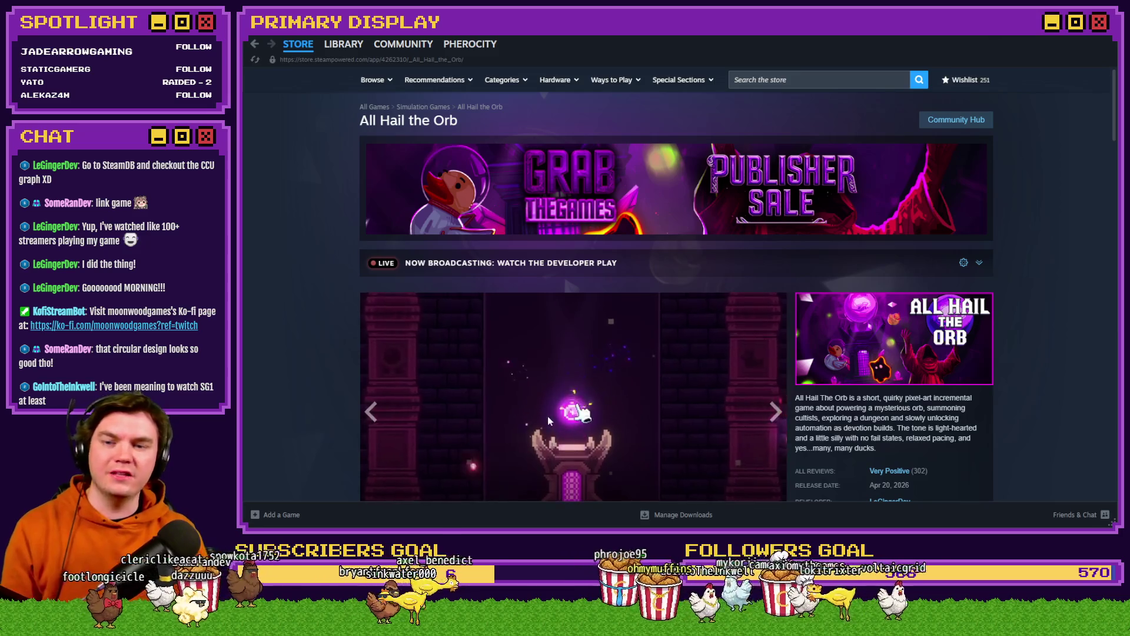
# Browse the All Hail the Orb Steam store page and copy its URL
pyautogui.scroll(-3, 416, 341)
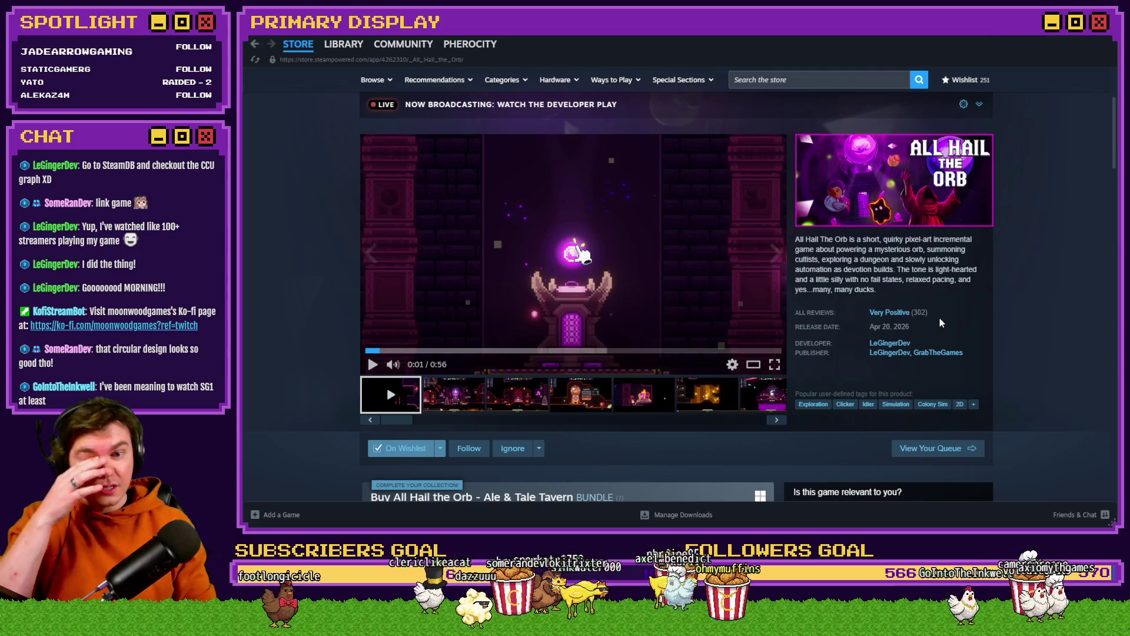
pyautogui.moveTo(939, 321)
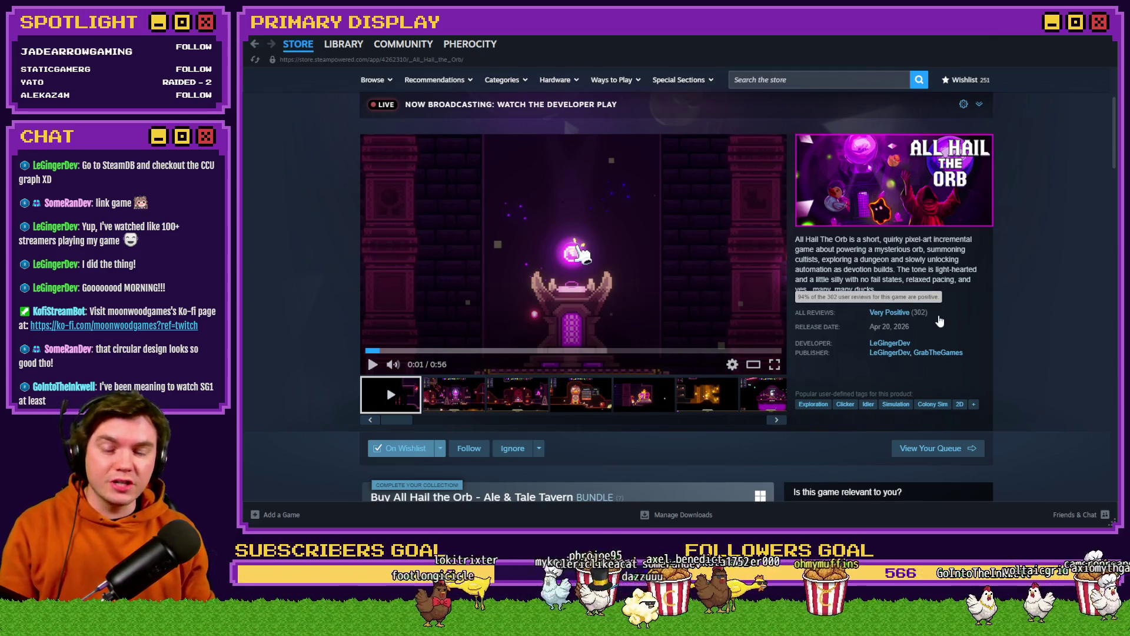
pyautogui.scroll(-3, 966, 319)
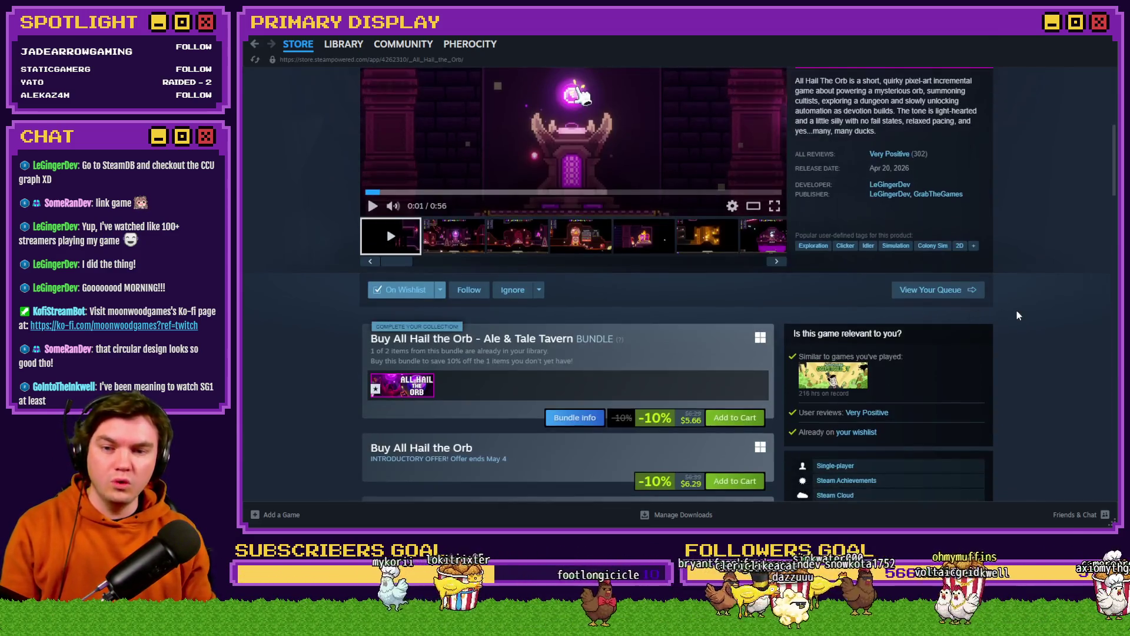
pyautogui.scroll(3, 1022, 315)
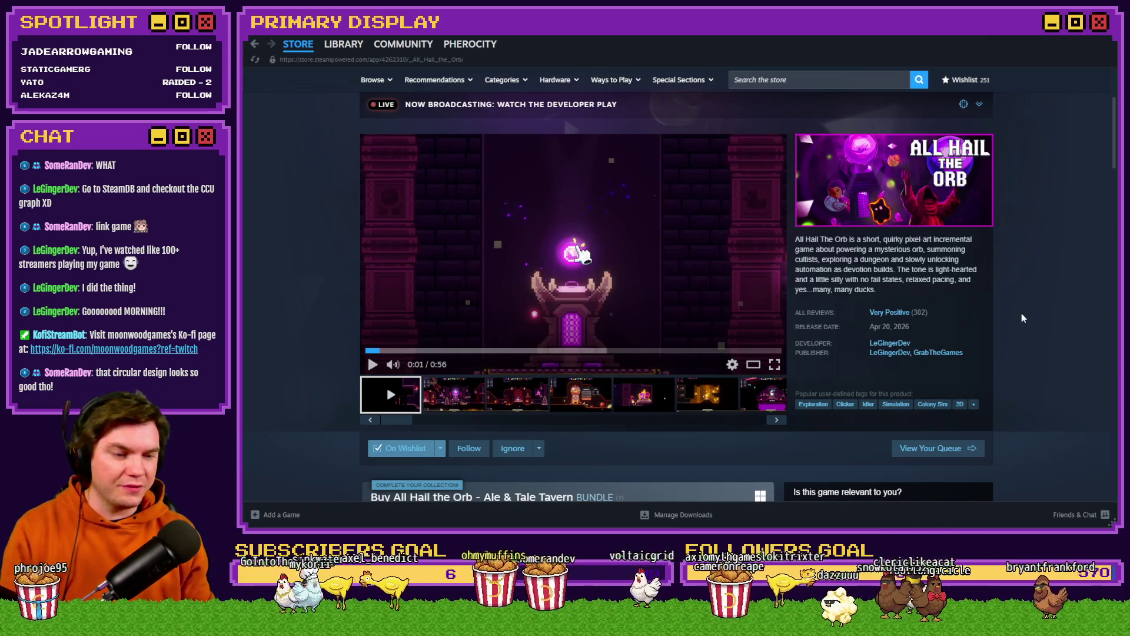
pyautogui.scroll(2, 1025, 314)
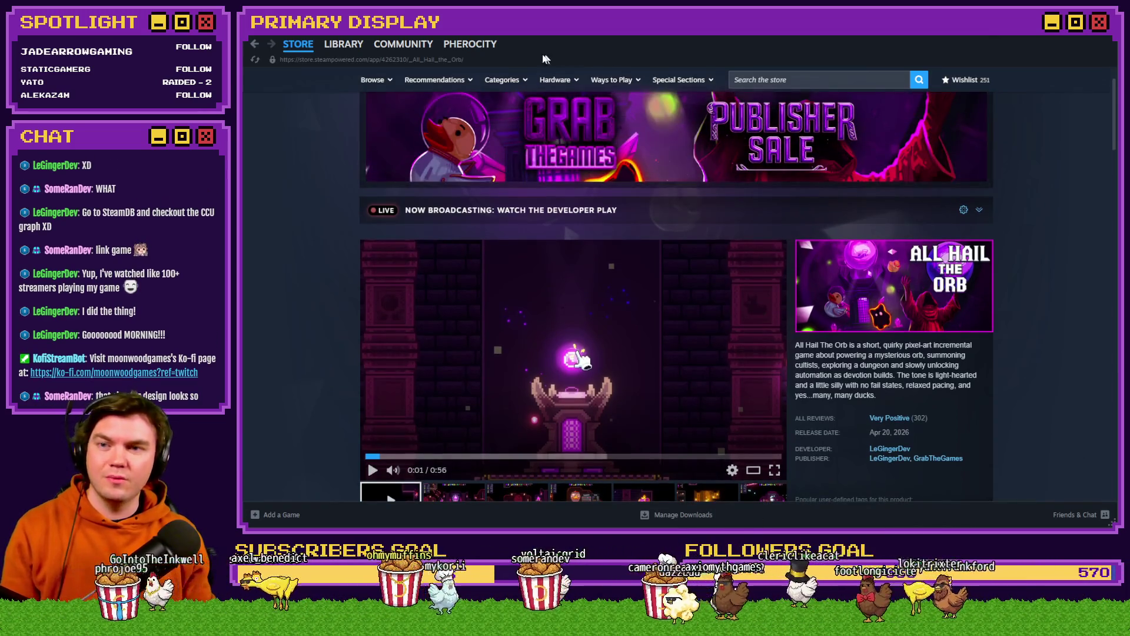
pyautogui.click(462, 60)
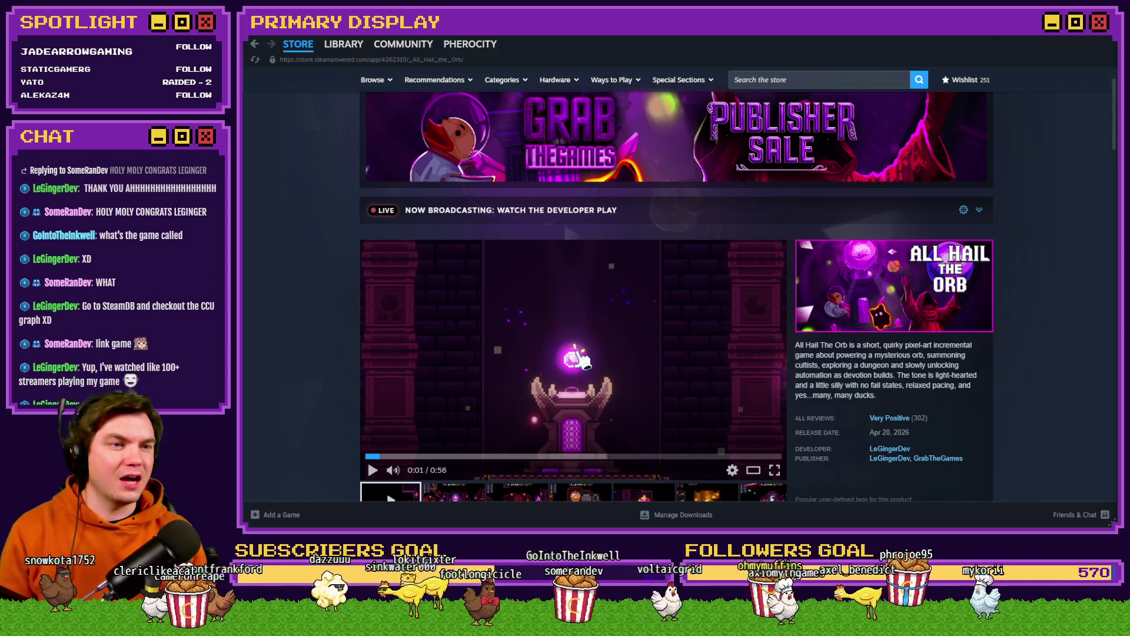
pyautogui.press('super+shift+Left')
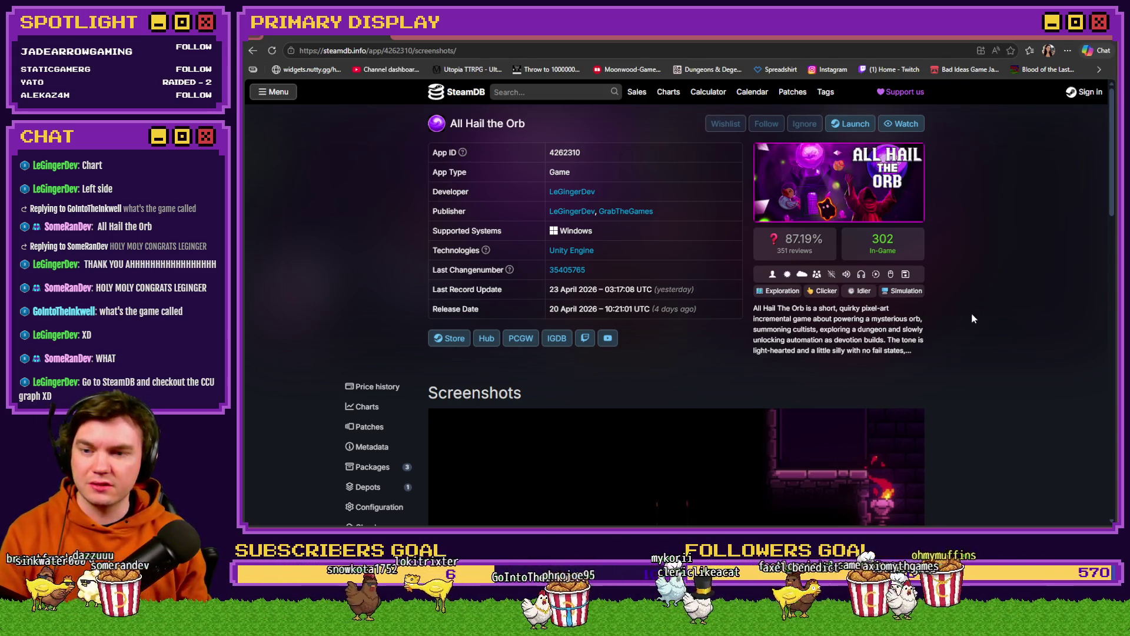
# Open All Hail the Orb's Steam player charts and show the max time range
pyautogui.click(367, 406)
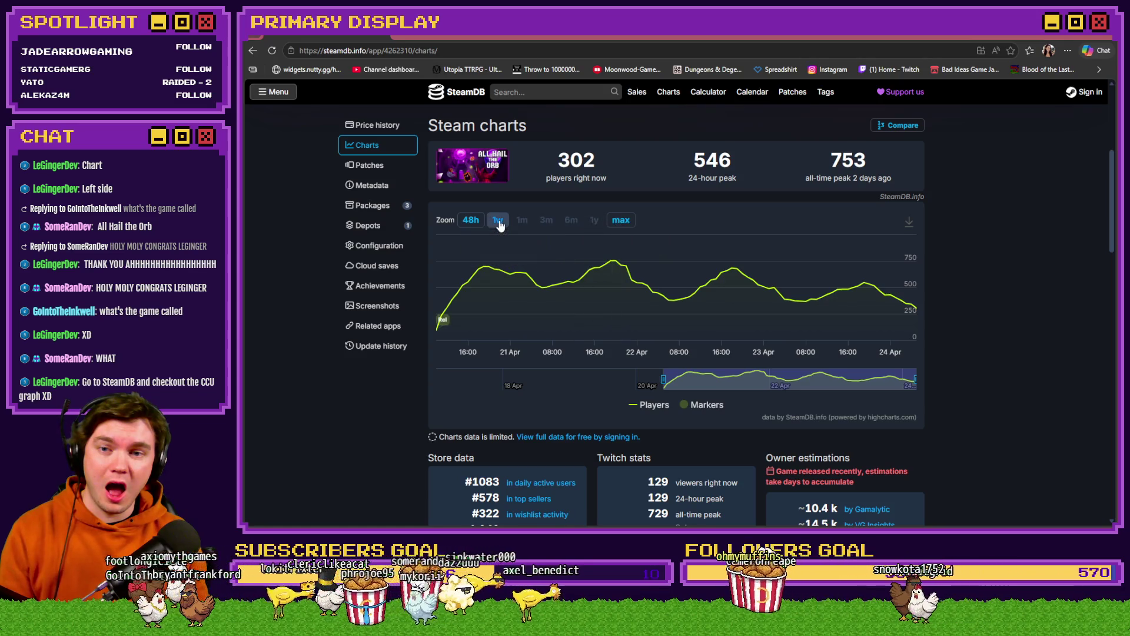
pyautogui.click(618, 226)
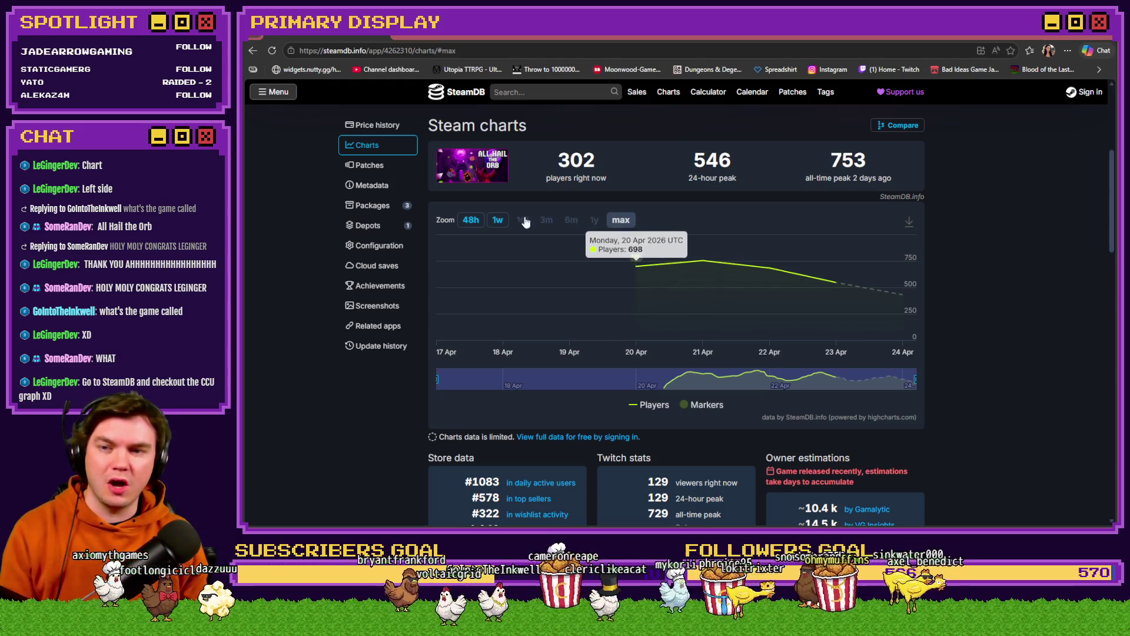
# Zoom the player chart to 48 hours, then to one week (18–24 April)
pyautogui.click(473, 221)
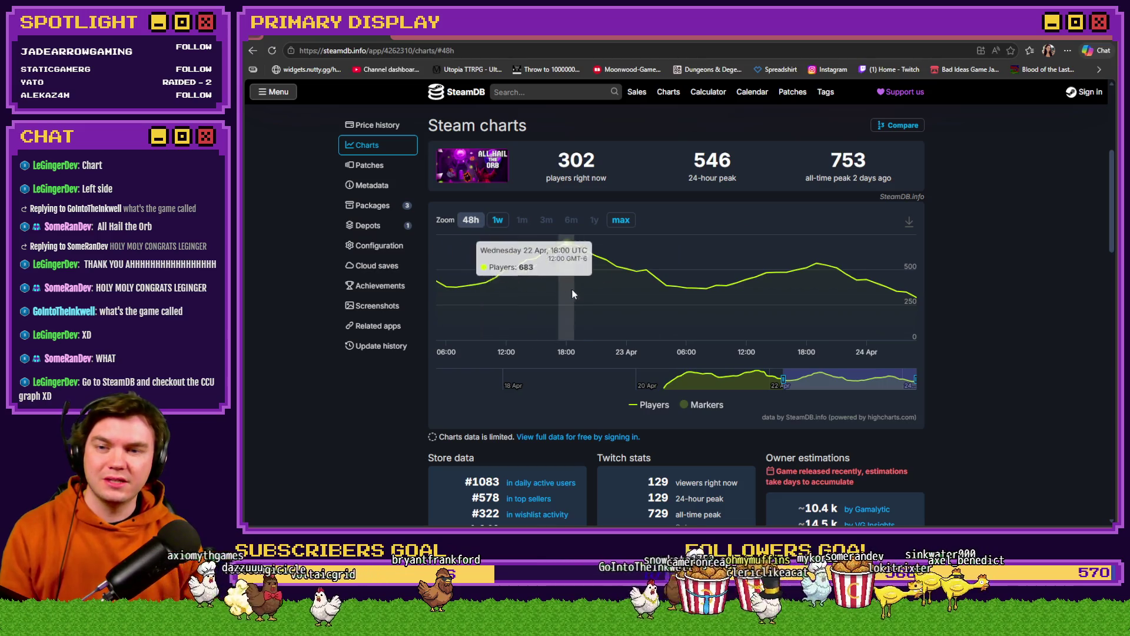
pyautogui.click(497, 221)
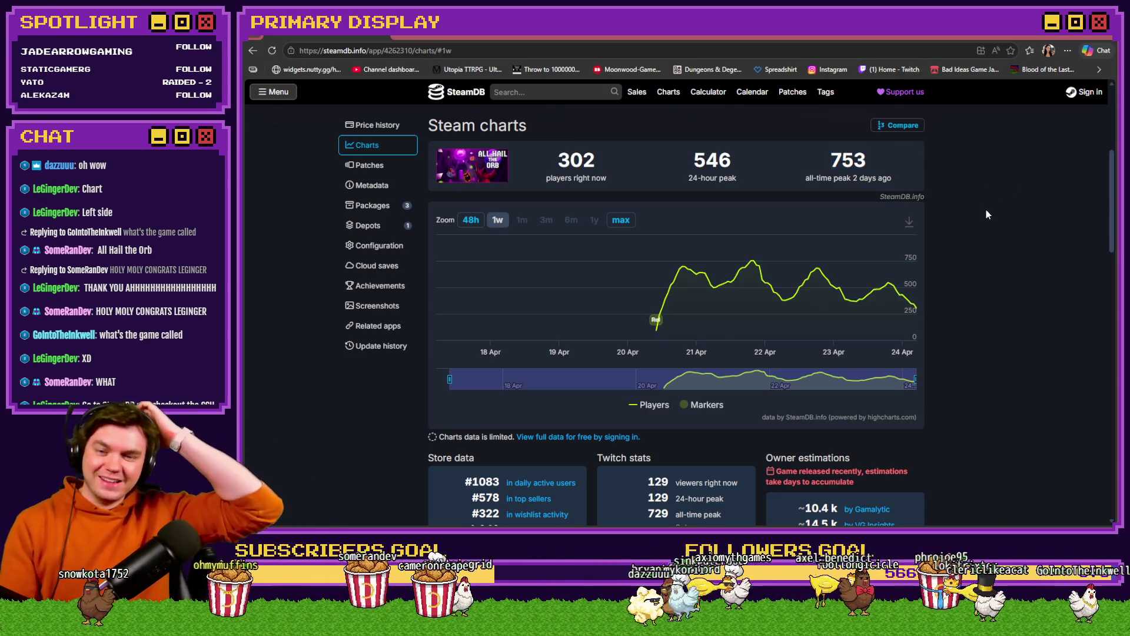
pyautogui.scroll(-3, 963, 242)
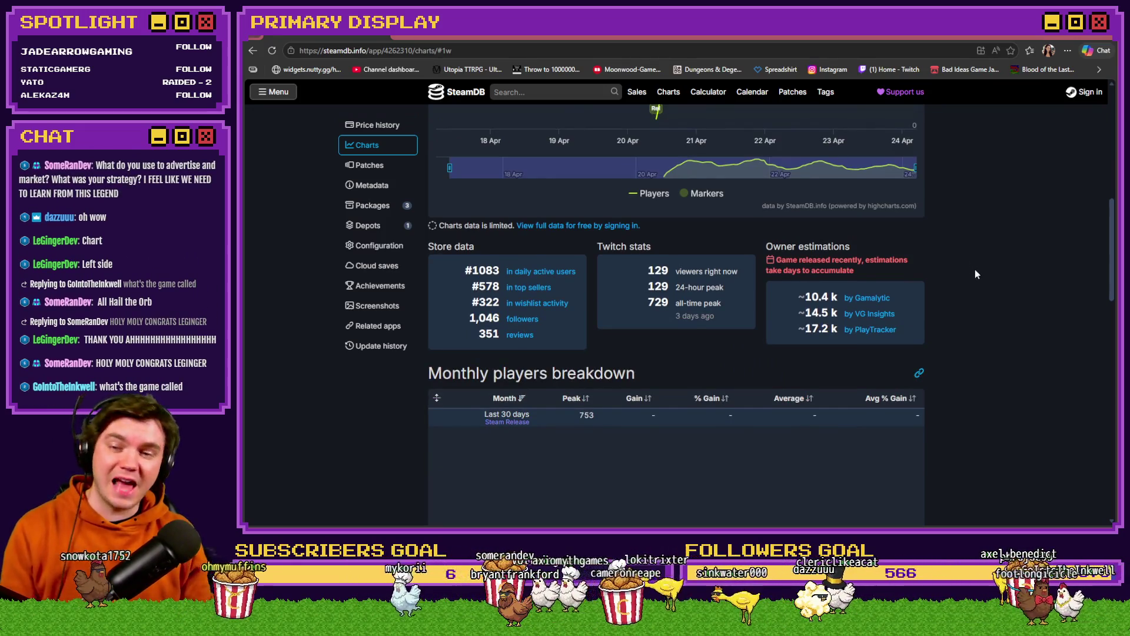
pyautogui.scroll(-2, 974, 275)
pyautogui.scroll(2, 970, 304)
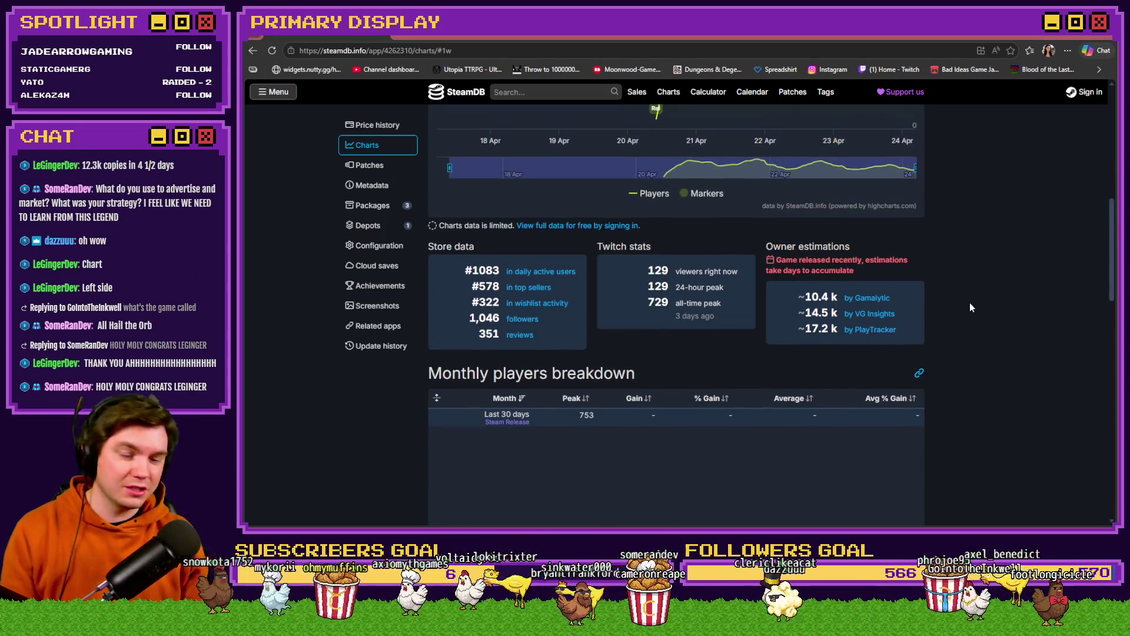
pyautogui.scroll(-5, 970, 305)
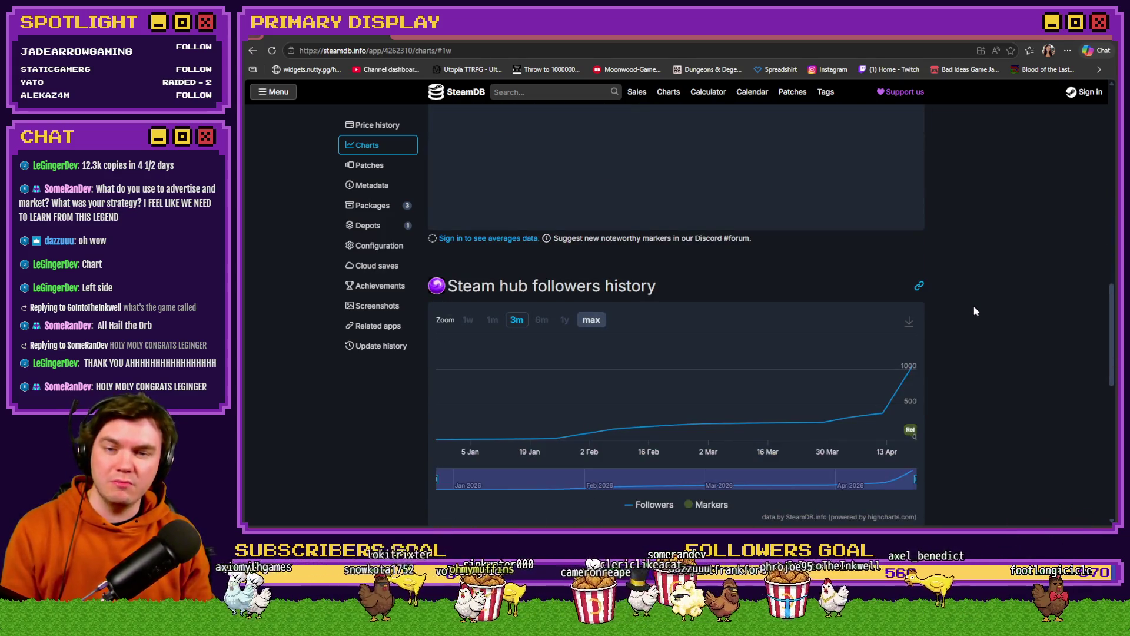
pyautogui.scroll(-5, 973, 311)
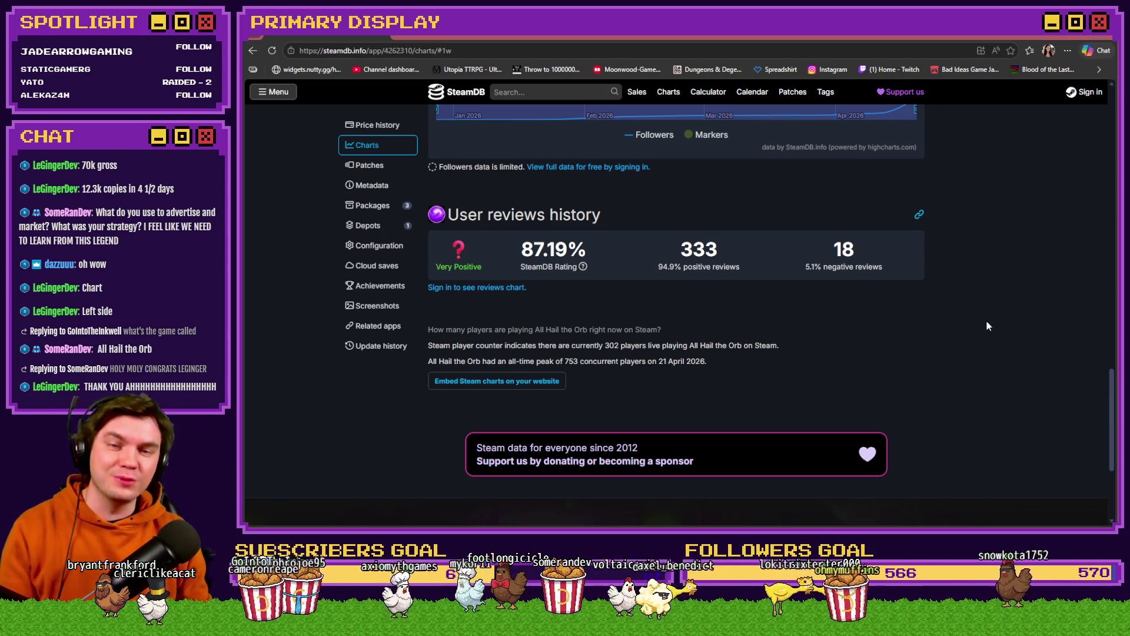
pyautogui.scroll(10, 987, 325)
pyautogui.scroll(-7, 983, 328)
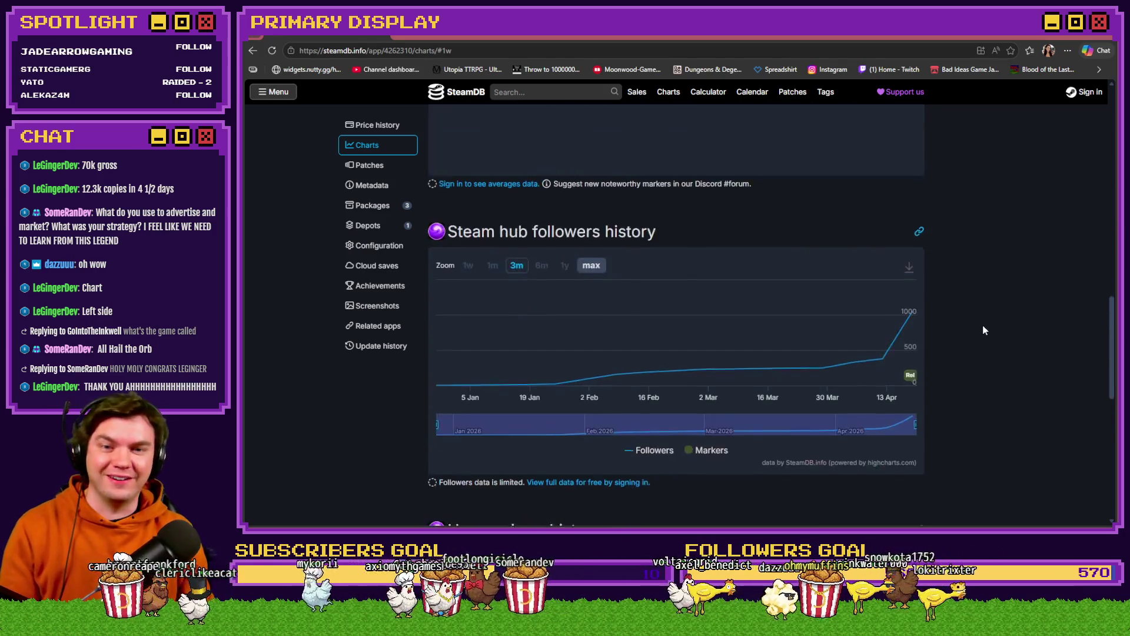
pyautogui.scroll(5, 973, 335)
pyautogui.scroll(10, 972, 337)
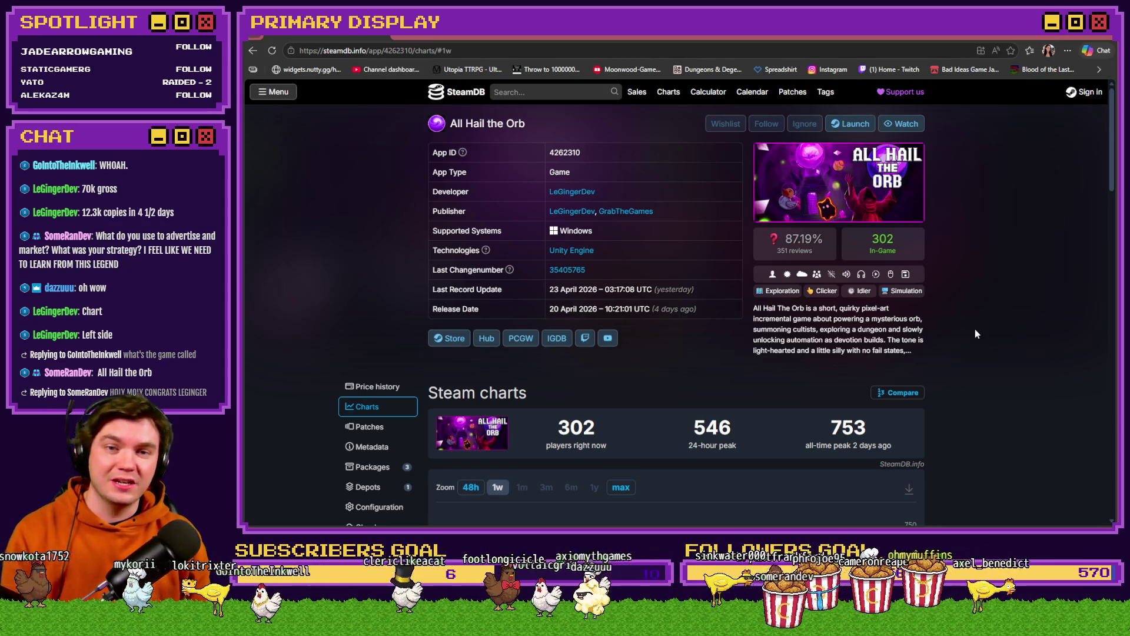
# Scroll the All Hail the Orb SteamDB page to read owner estimates (10.4k–17.2k) and #1083 DAU rank
pyautogui.scroll(-3, 983, 333)
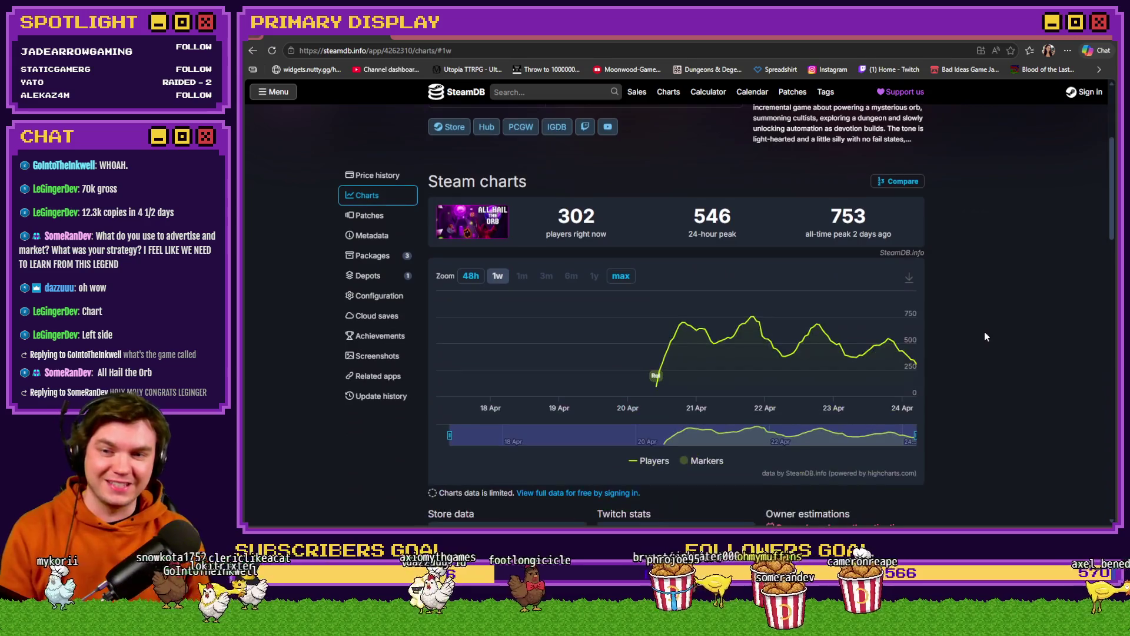
pyautogui.scroll(2, 986, 336)
pyautogui.scroll(-2, 986, 335)
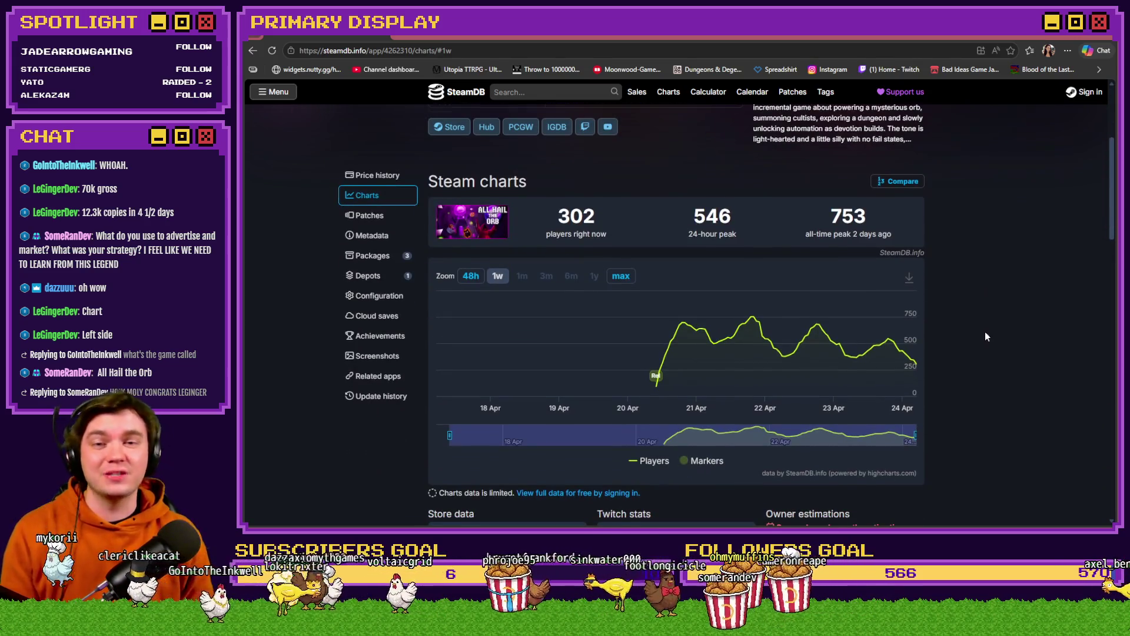
pyautogui.scroll(3, 987, 335)
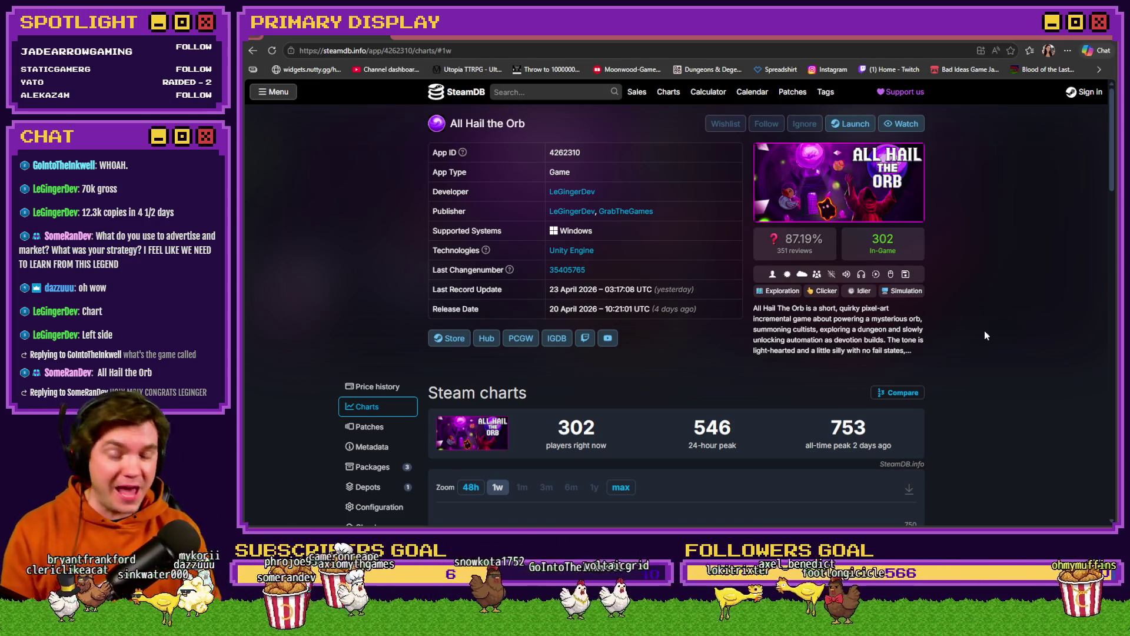
pyautogui.scroll(-4, 994, 312)
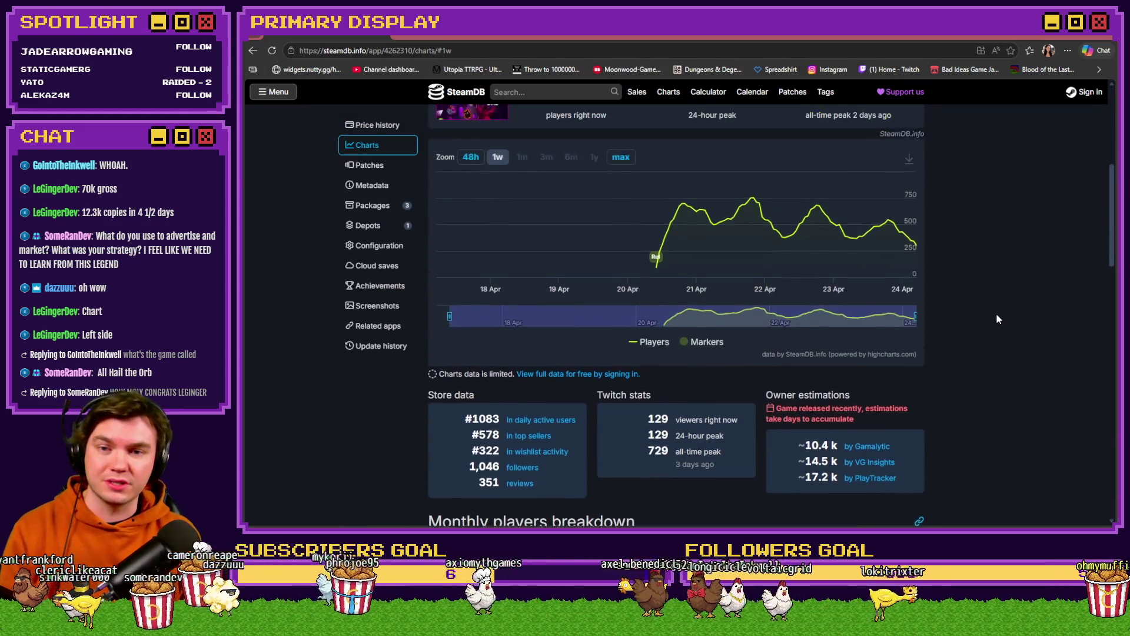
pyautogui.scroll(2, 996, 316)
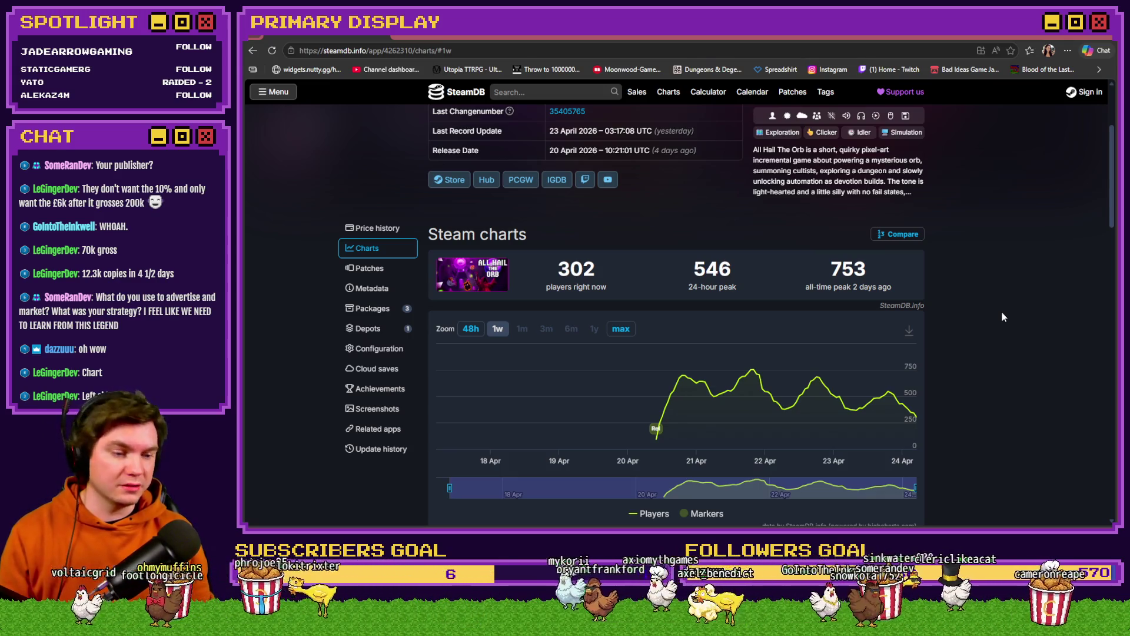
pyautogui.scroll(3, 1000, 312)
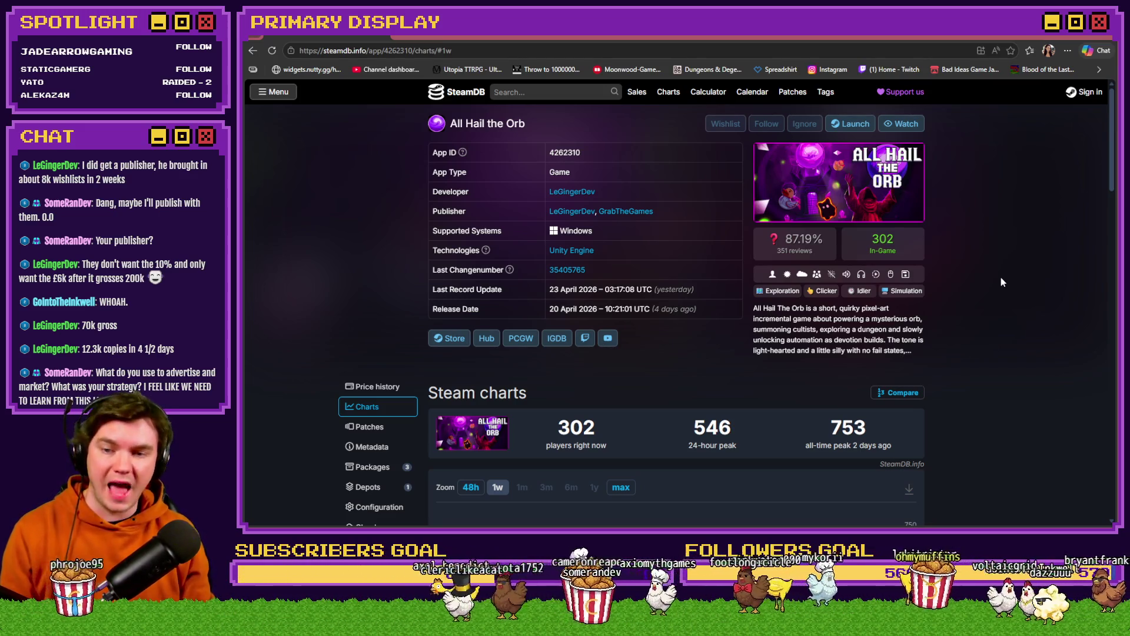
pyautogui.scroll(-5, 1001, 279)
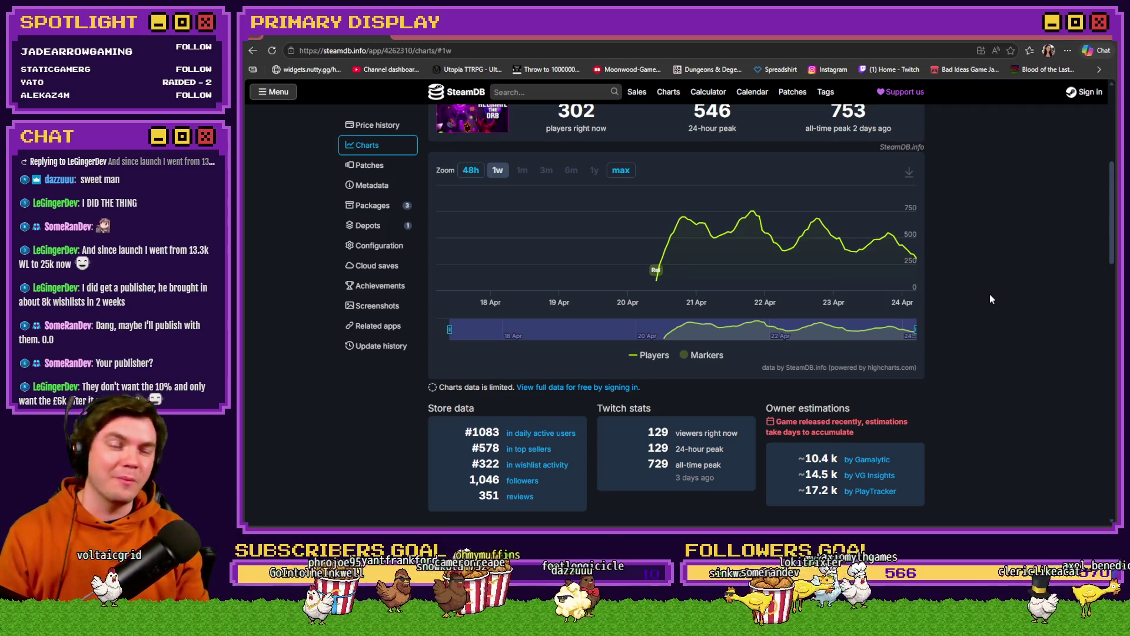
pyautogui.scroll(5, 989, 297)
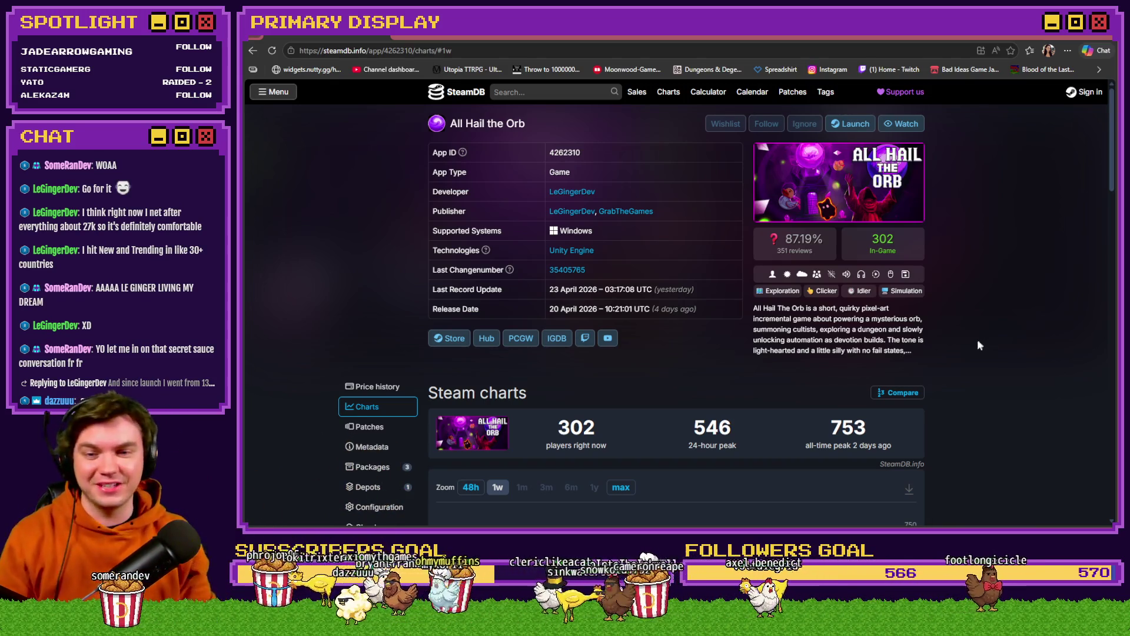
pyautogui.scroll(-4, 977, 341)
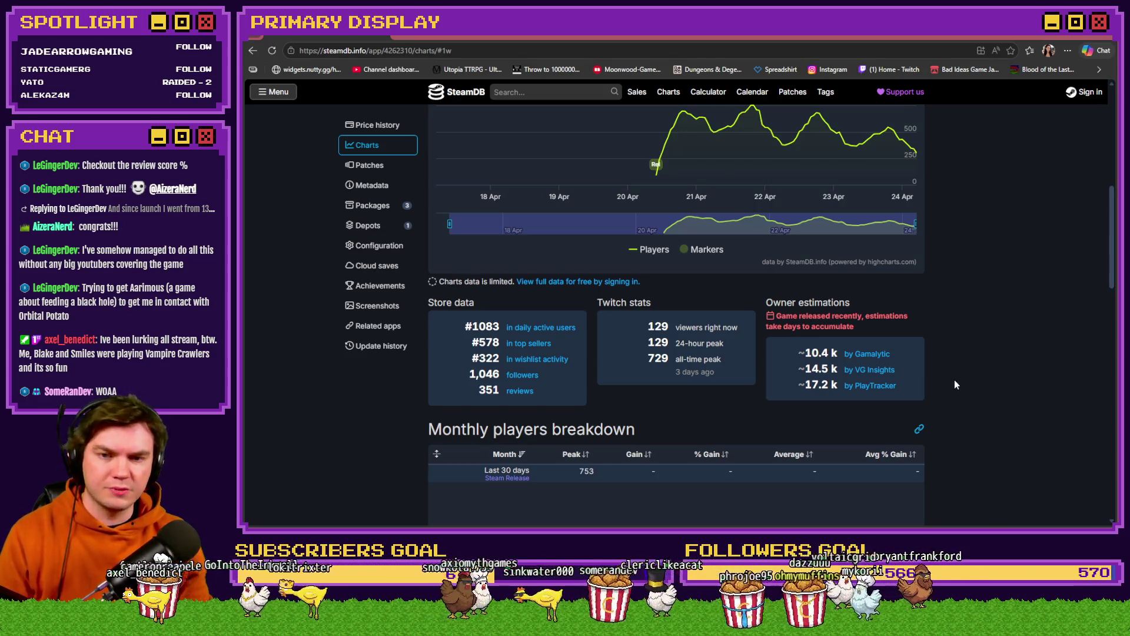
pyautogui.scroll(4, 954, 380)
pyautogui.scroll(2, 954, 383)
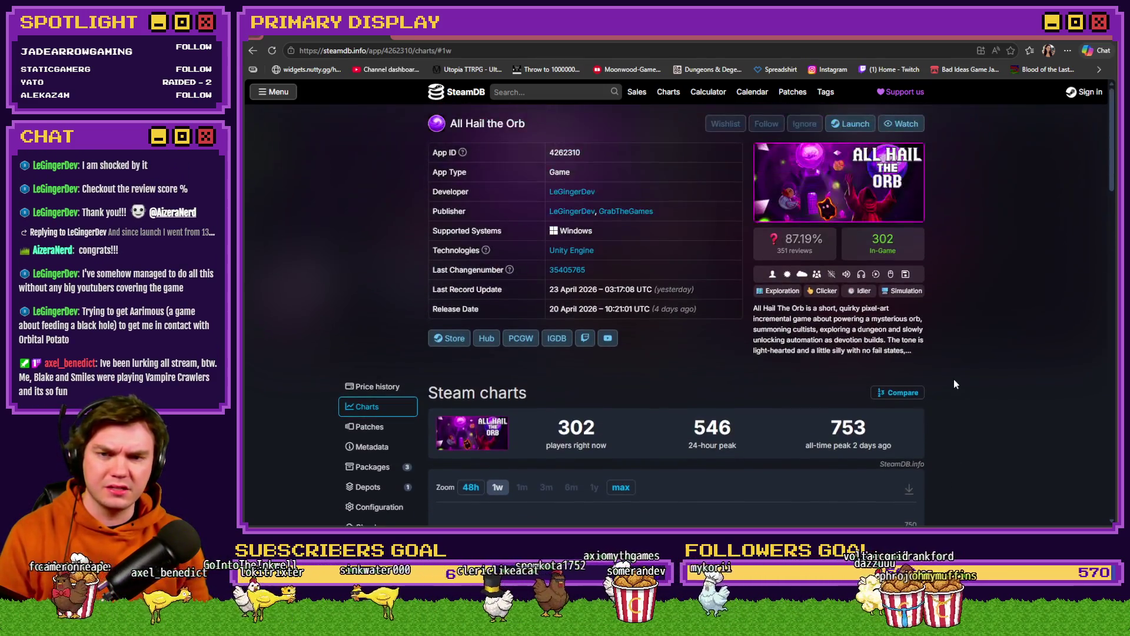
pyautogui.moveTo(792, 248)
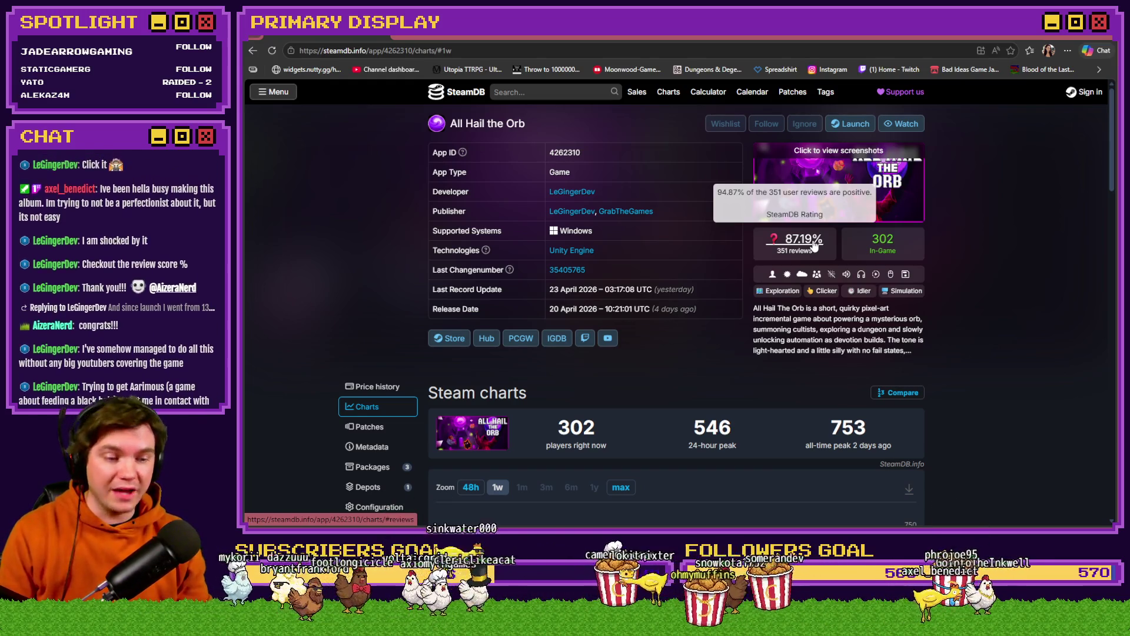
pyautogui.click(814, 246)
# Scroll through the reviews history (87.19% from 351 reviews), then bring up the open-windows switcher
pyautogui.scroll(1, 787, 293)
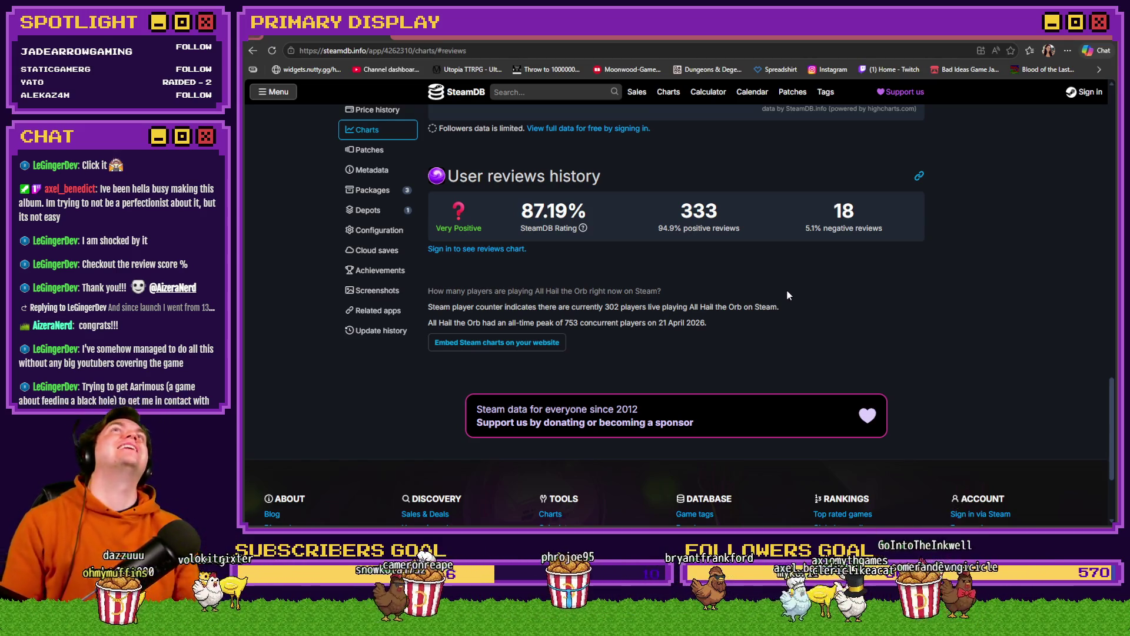
pyautogui.scroll(-3, 794, 291)
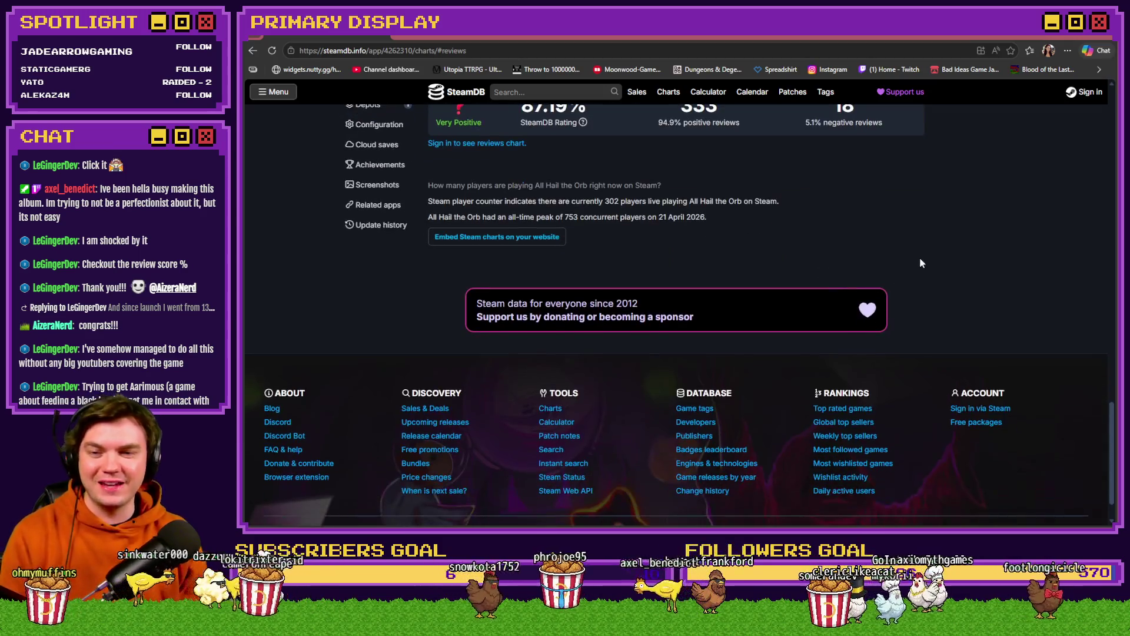
pyautogui.scroll(9, 932, 260)
pyautogui.scroll(-2, 956, 288)
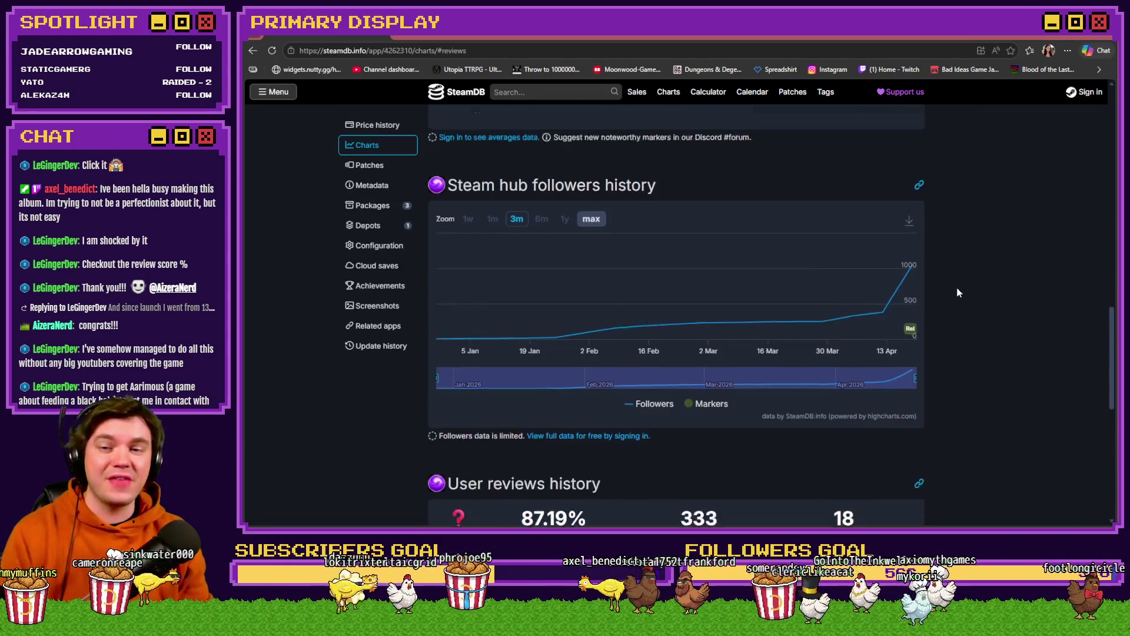
pyautogui.scroll(1, 959, 288)
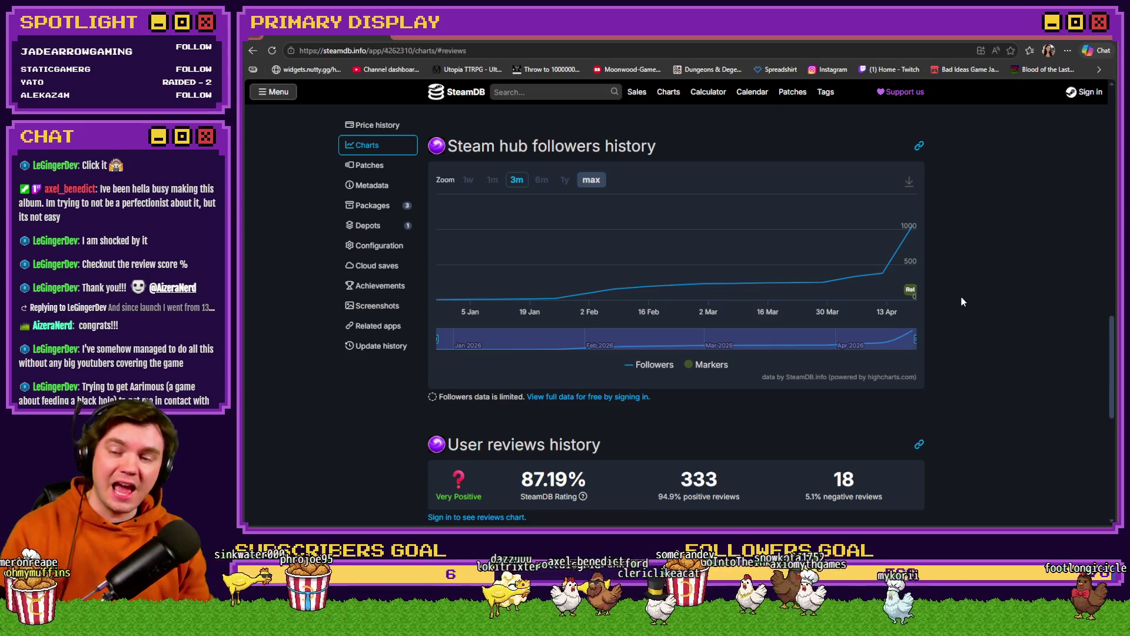
pyautogui.scroll(15, 961, 301)
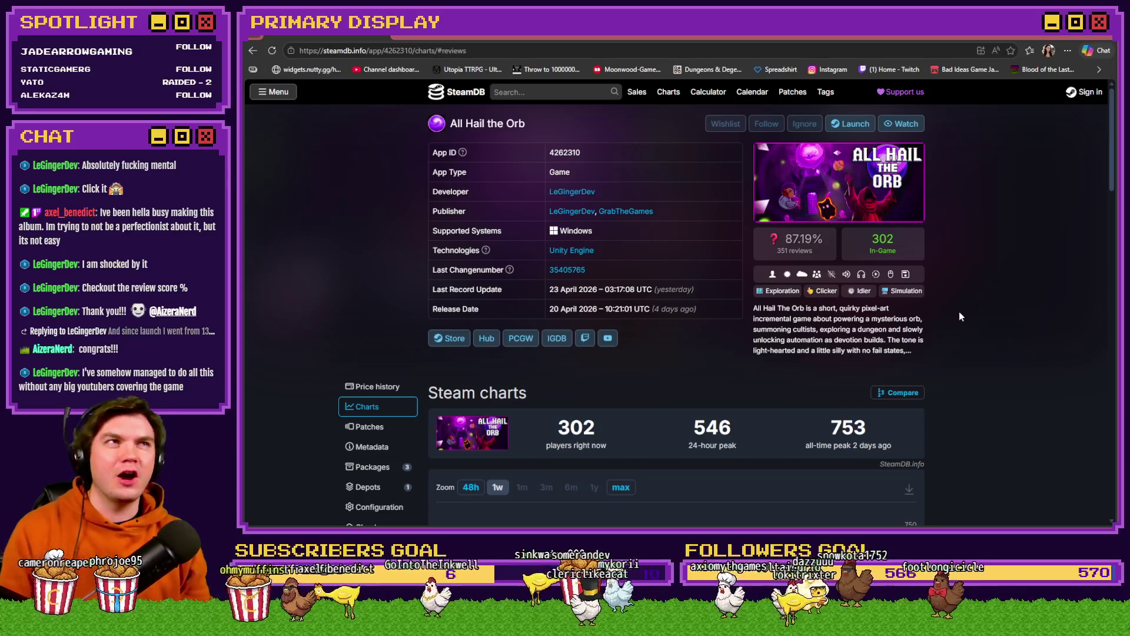
pyautogui.scroll(-15, 959, 316)
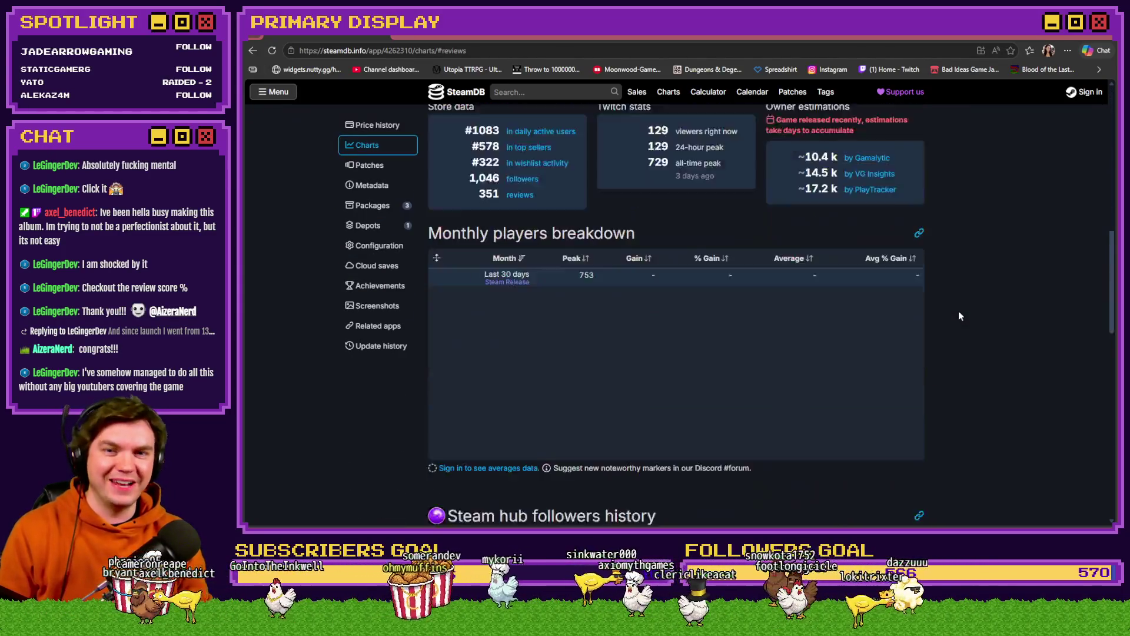
pyautogui.scroll(-5, 960, 316)
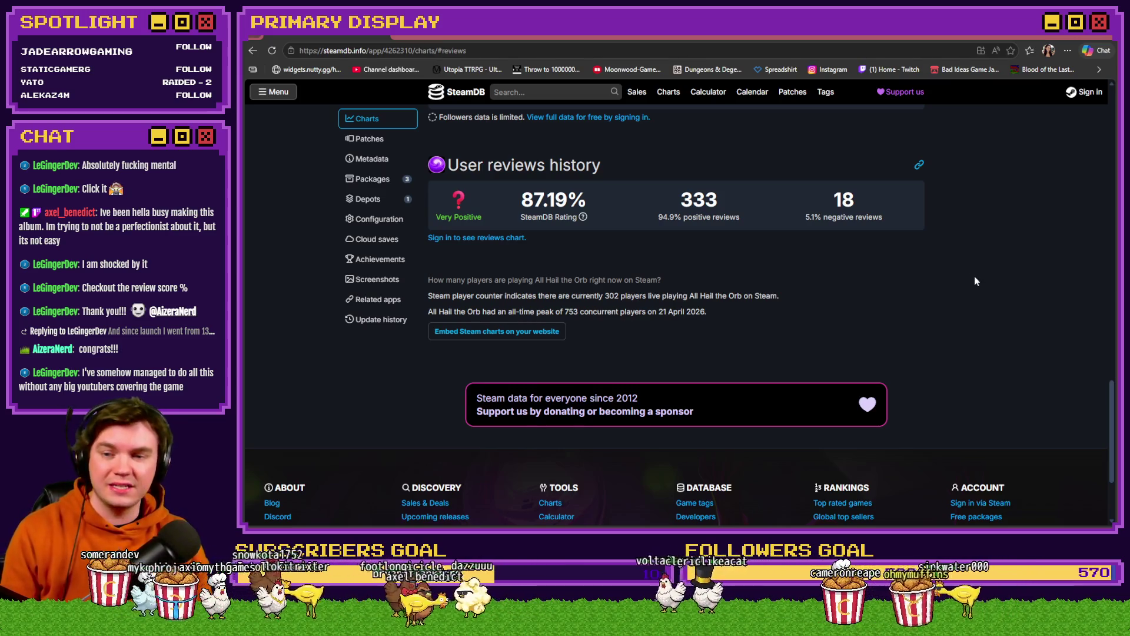
pyautogui.scroll(5, 974, 294)
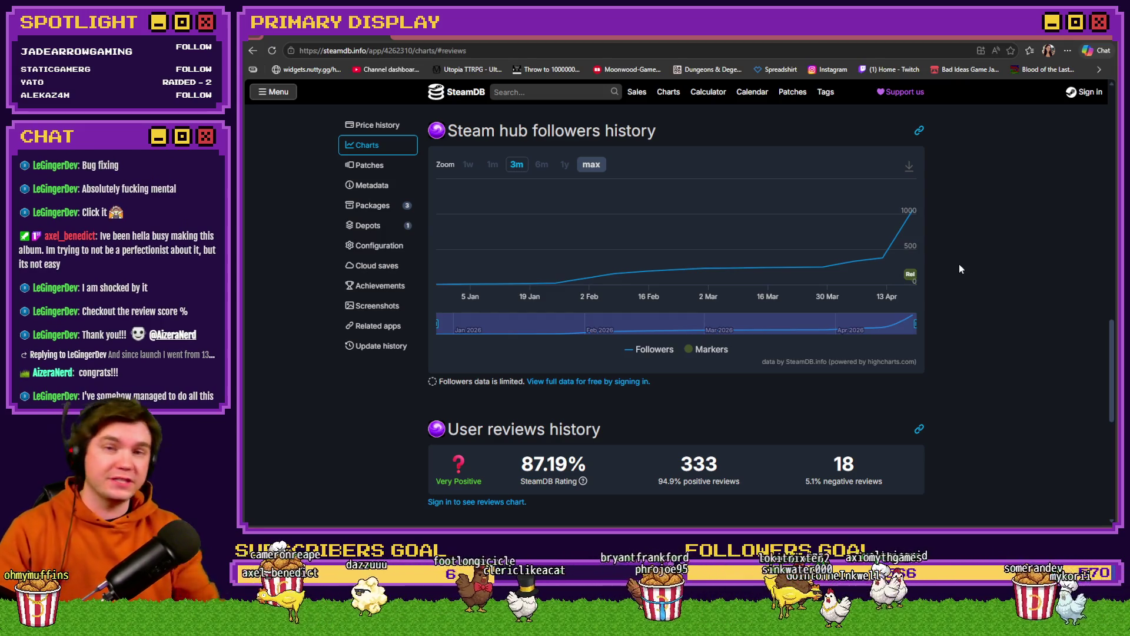
pyautogui.scroll(15, 960, 268)
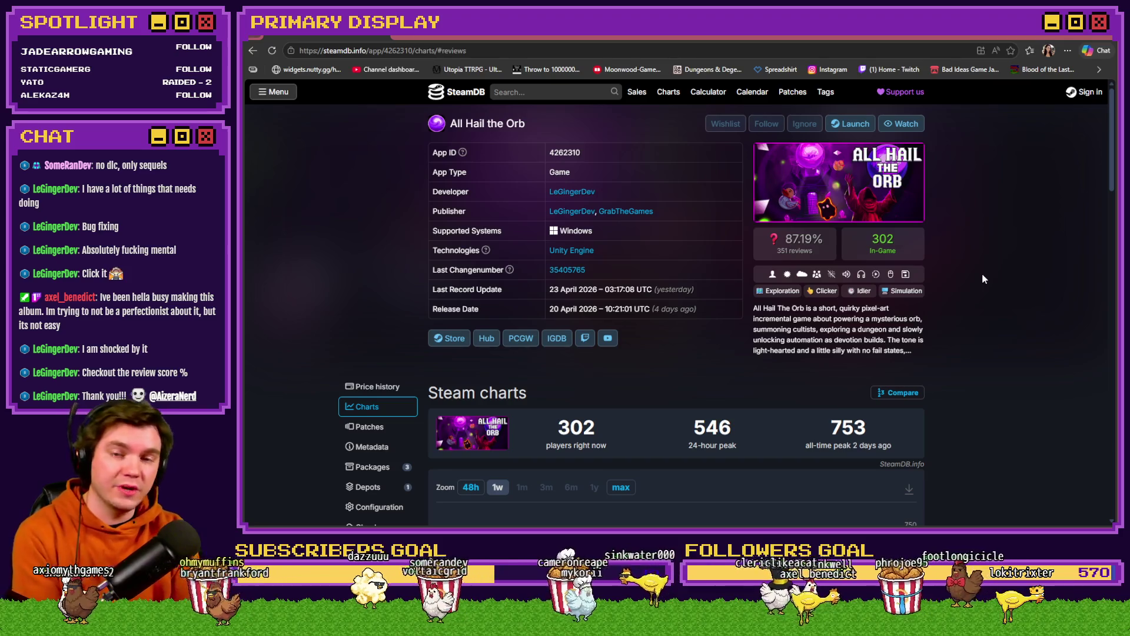
pyautogui.hotkey('alt', 'Tab')
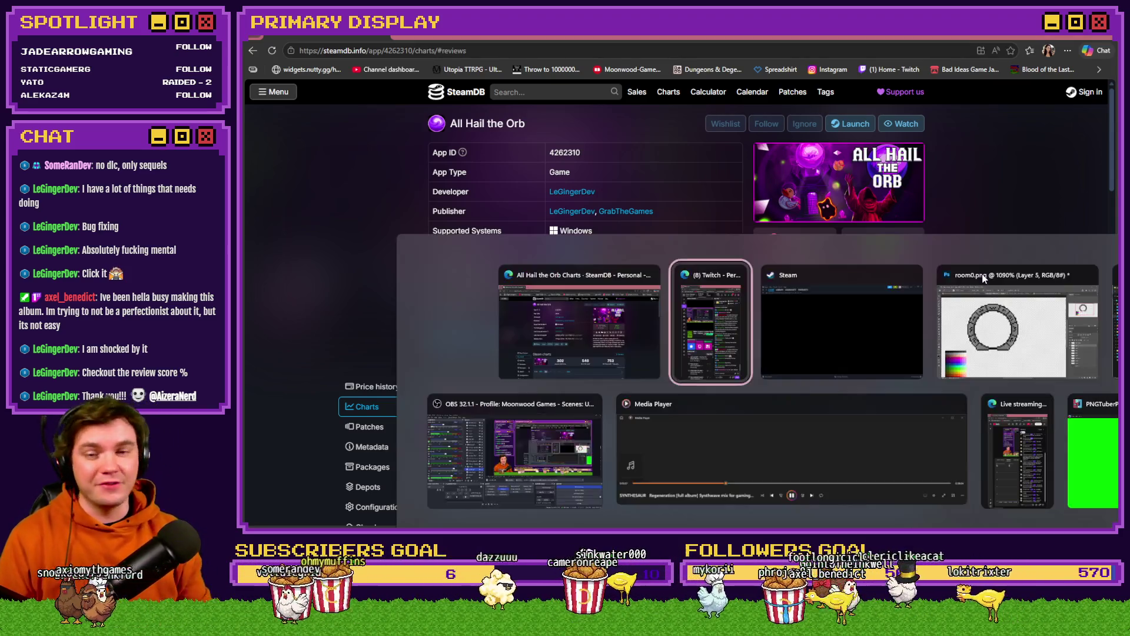
# Bring room0.png back to the front with the Rectangular Marquee tool and the whole canvas fitted on screen
pyautogui.click(983, 278)
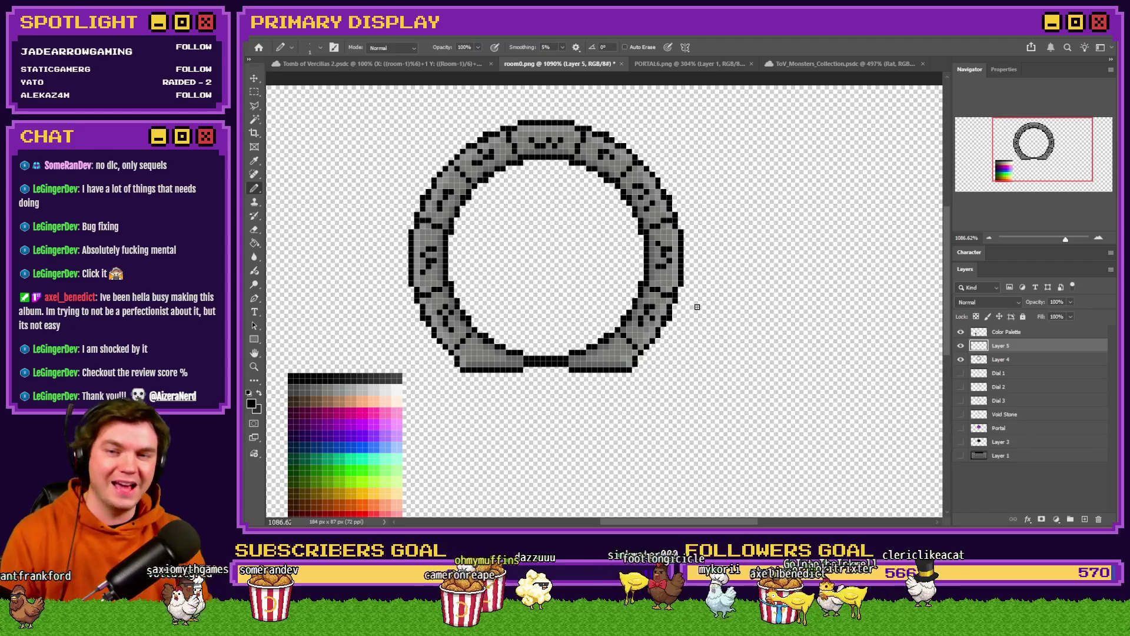
pyautogui.scroll(-1, 615, 222)
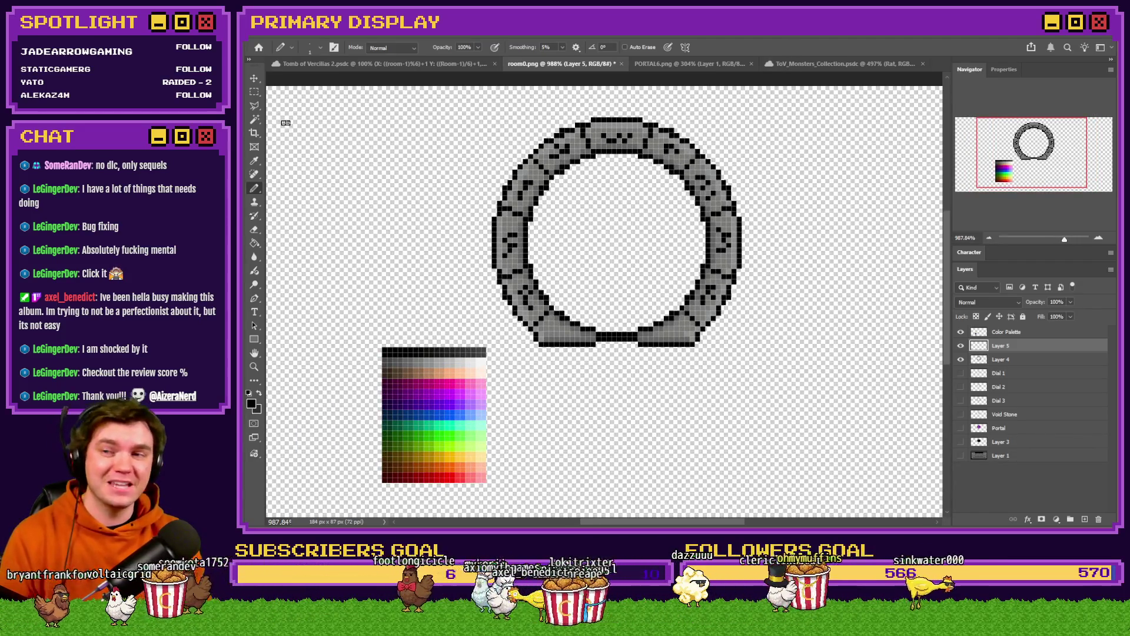
pyautogui.click(254, 91)
pyautogui.hotkey('ctrl', '0')
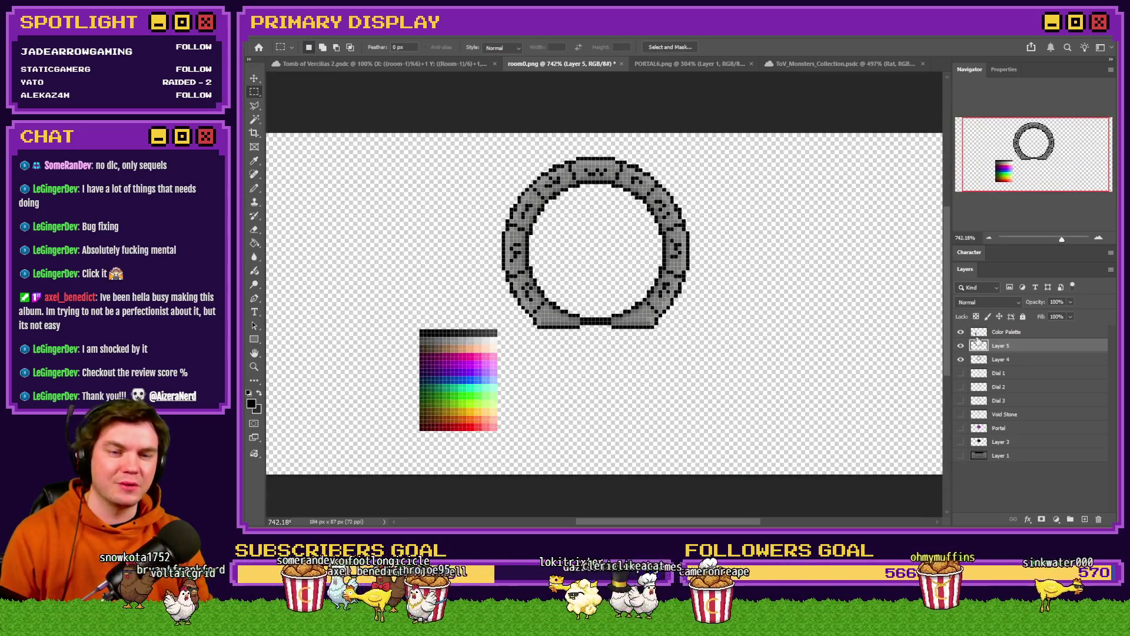
# Compare the ring with Layer 5 briefly hidden, then make Layer 4 active with the Pencil tool
pyautogui.click(962, 346)
pyautogui.click(961, 347)
pyautogui.click(1001, 359)
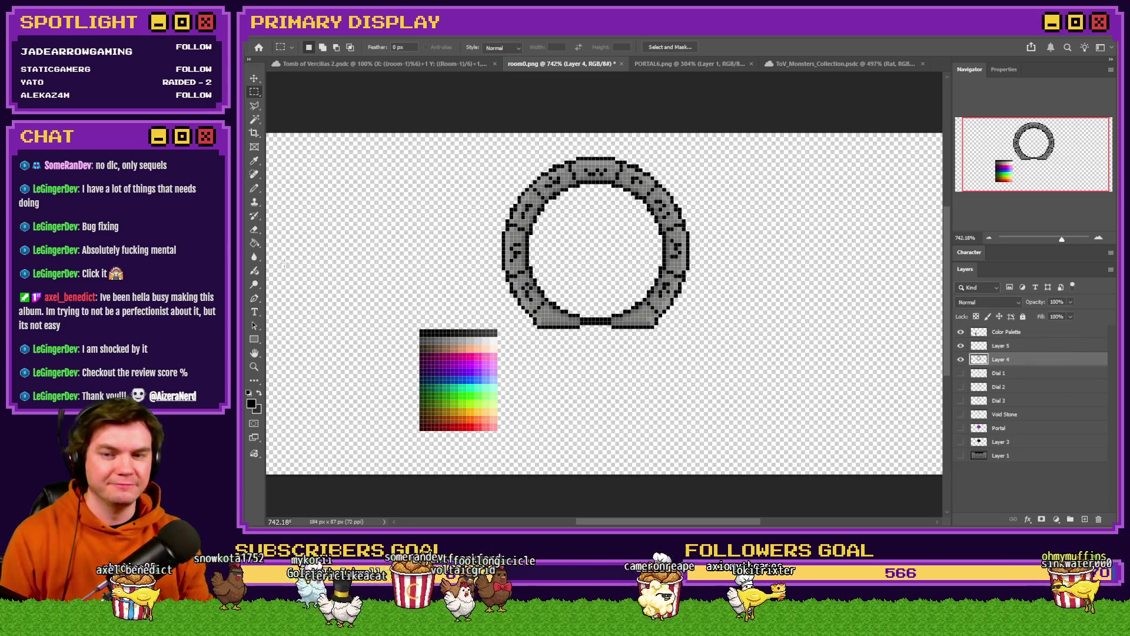
pyautogui.click(255, 189)
# Zoom in and sample darker and lighter stone greys from the ring's upper-left arc
pyautogui.scroll(5, 556, 241)
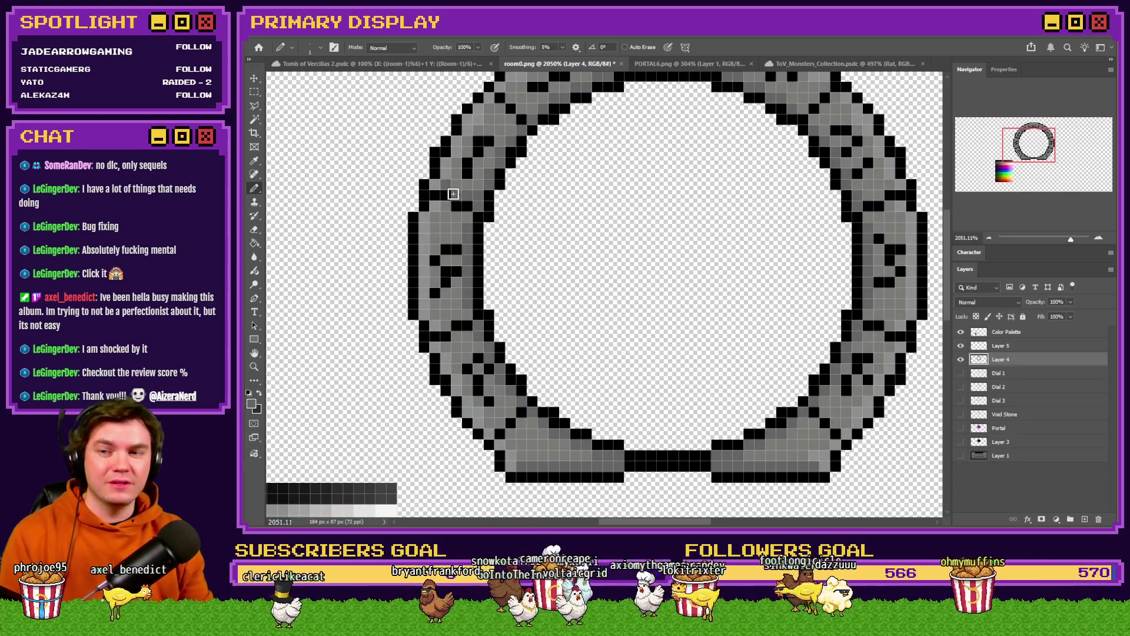
pyautogui.scroll(-1, 453, 265)
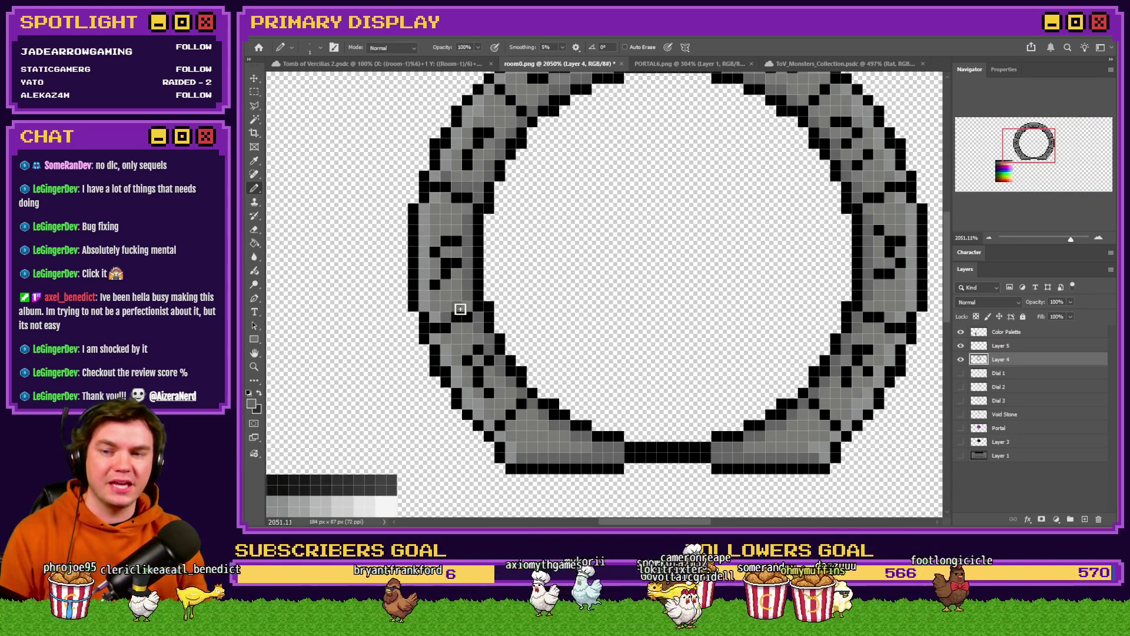
pyautogui.scroll(2, 472, 326)
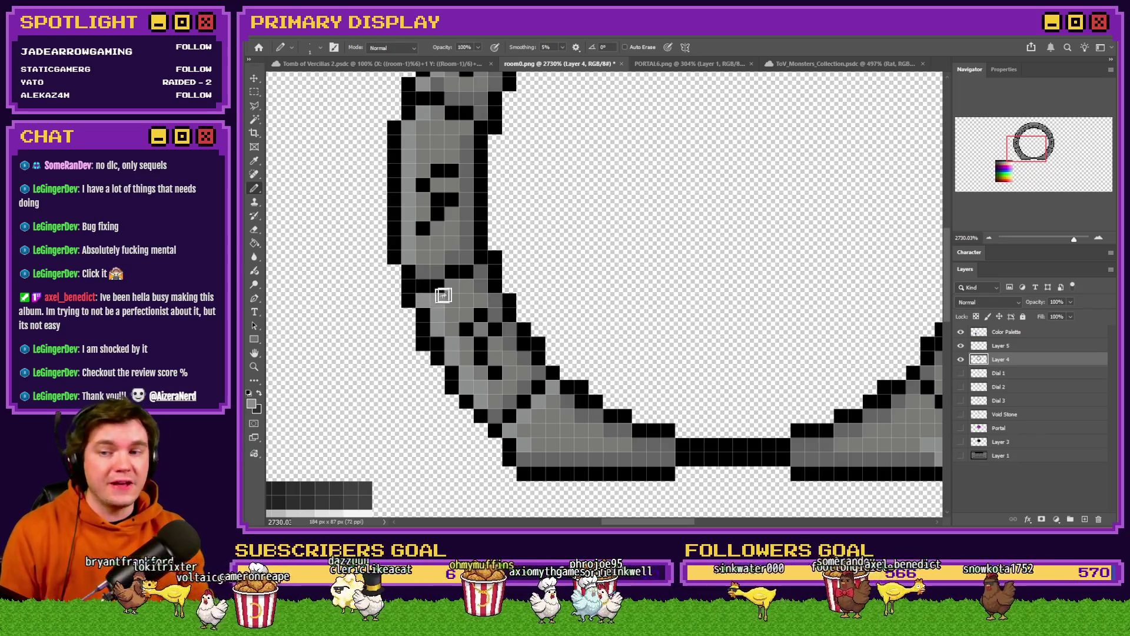
pyautogui.scroll(5, 464, 328)
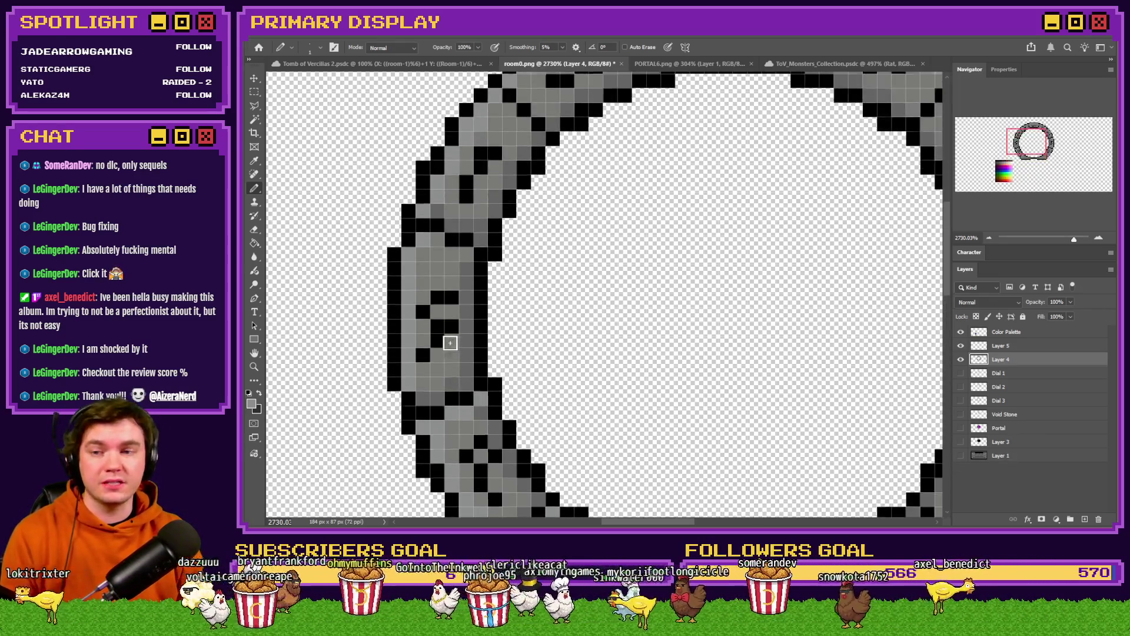
pyautogui.scroll(3, 463, 334)
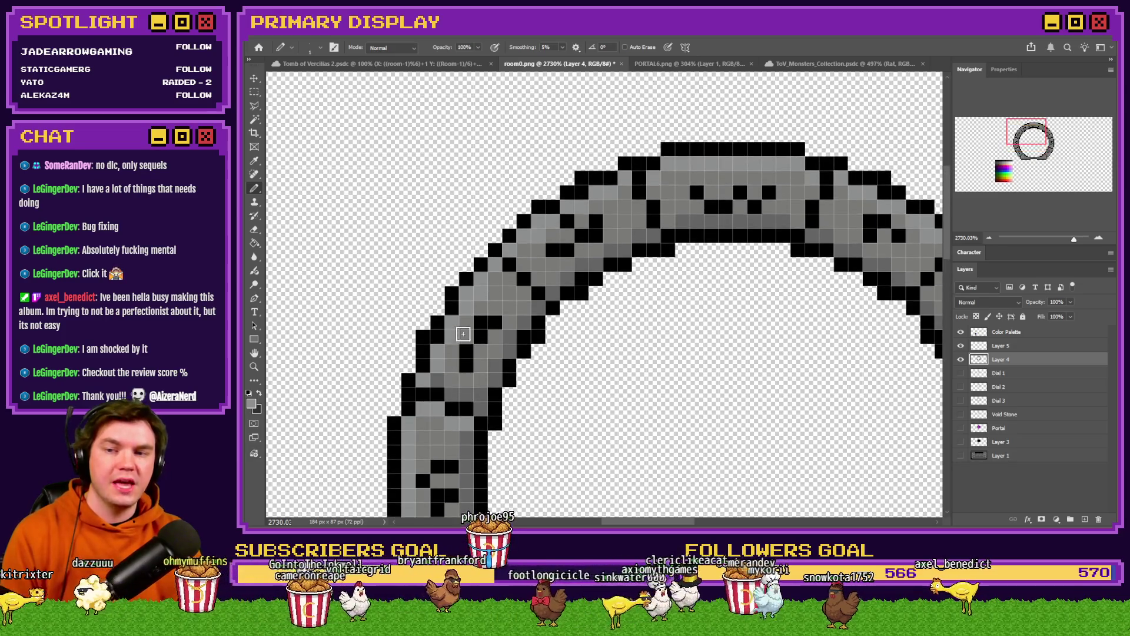
pyautogui.keyDown('alt'); pyautogui.click(439, 375); pyautogui.keyUp('alt')
pyautogui.keyDown('alt'); pyautogui.click(438, 366); pyautogui.keyUp('alt')
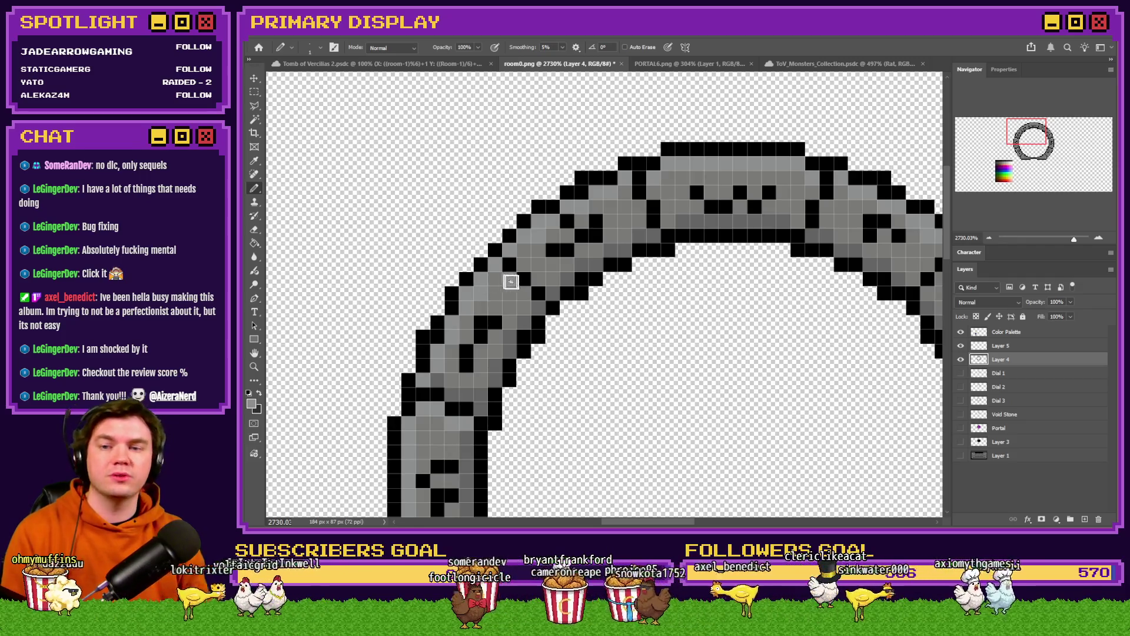
pyautogui.scroll(1, 518, 298)
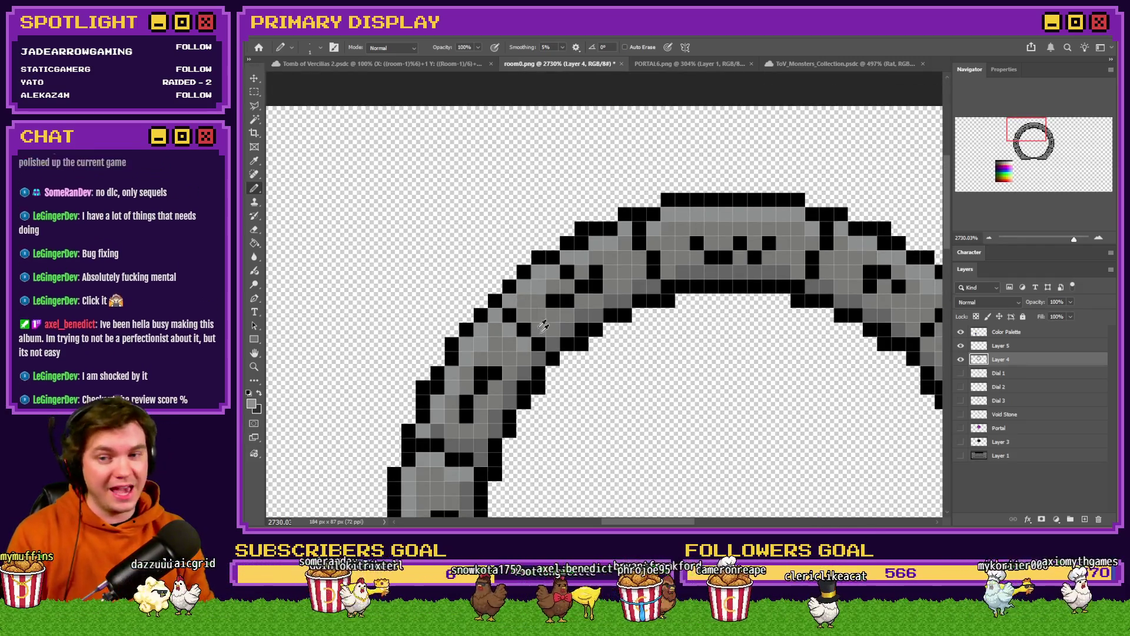
pyautogui.keyDown('alt'); pyautogui.click(553, 344); pyautogui.keyUp('alt')
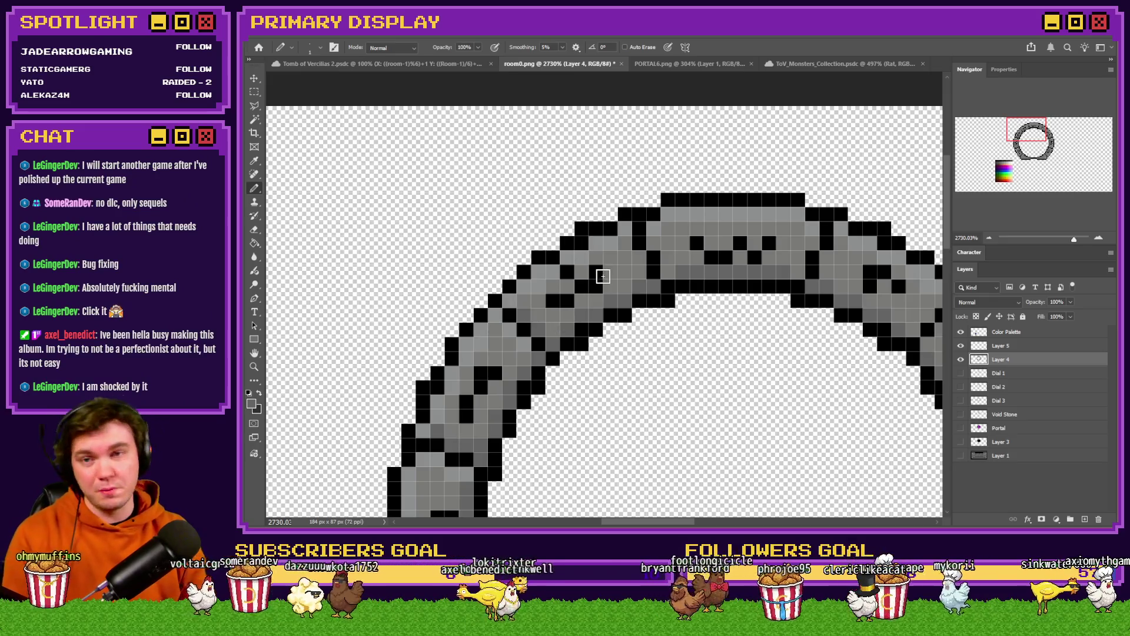
pyautogui.keyDown('alt'); pyautogui.click(601, 250); pyautogui.keyUp('alt')
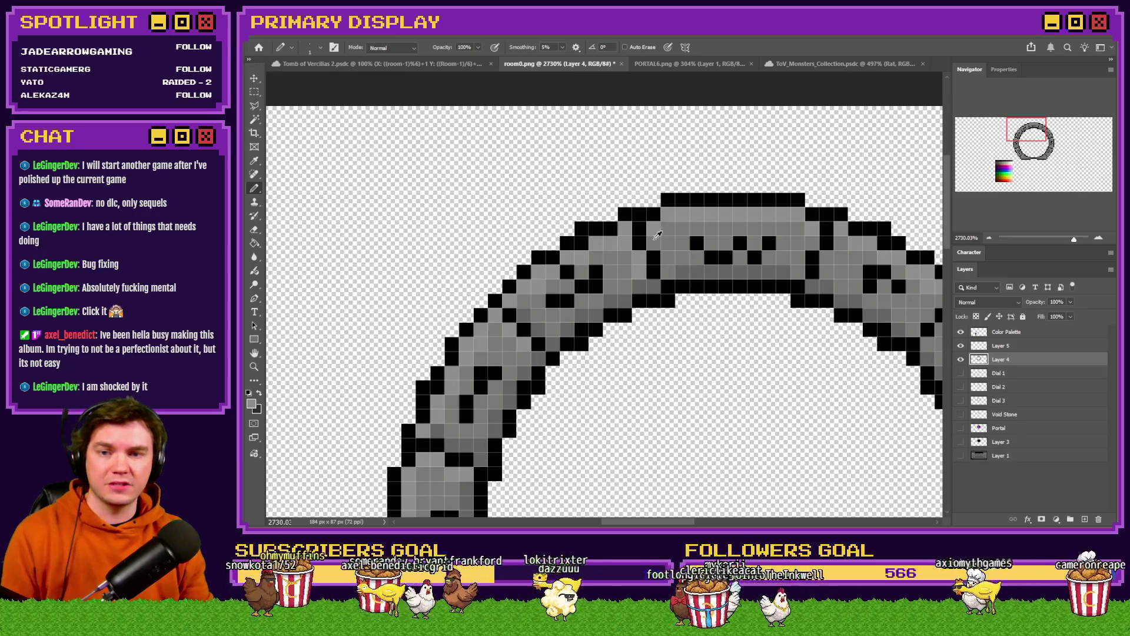
pyautogui.scroll(-3, 668, 263)
# Sample greys from the top arc and darken pixels on the ring's lower-right block
pyautogui.scroll(3, 693, 275)
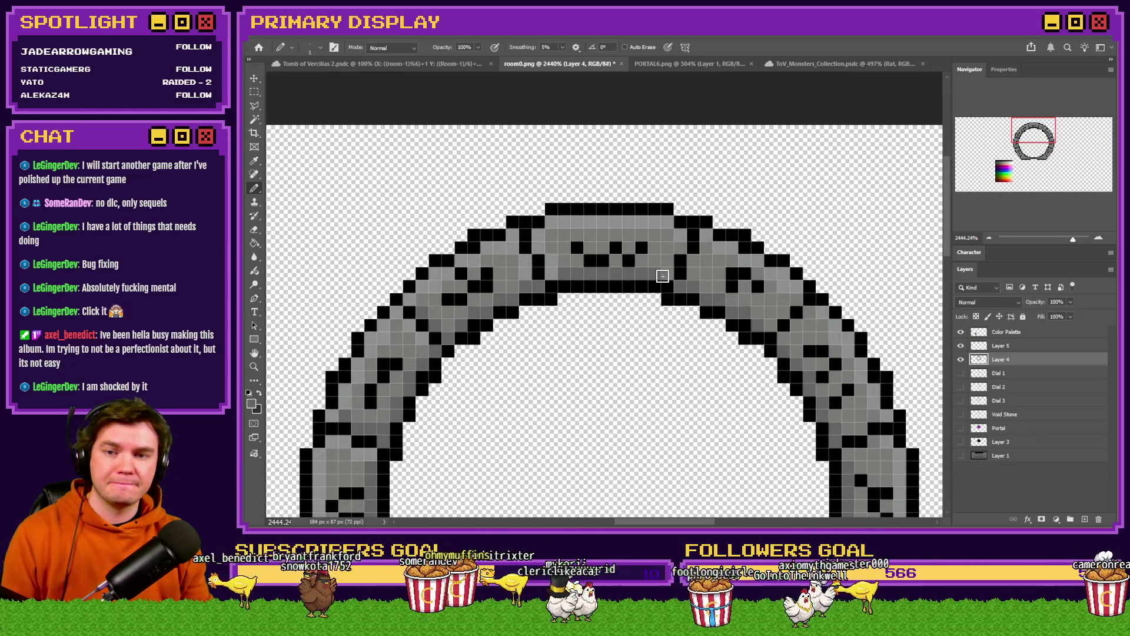
pyautogui.keyDown('alt'); pyautogui.click(687, 285); pyautogui.keyUp('alt')
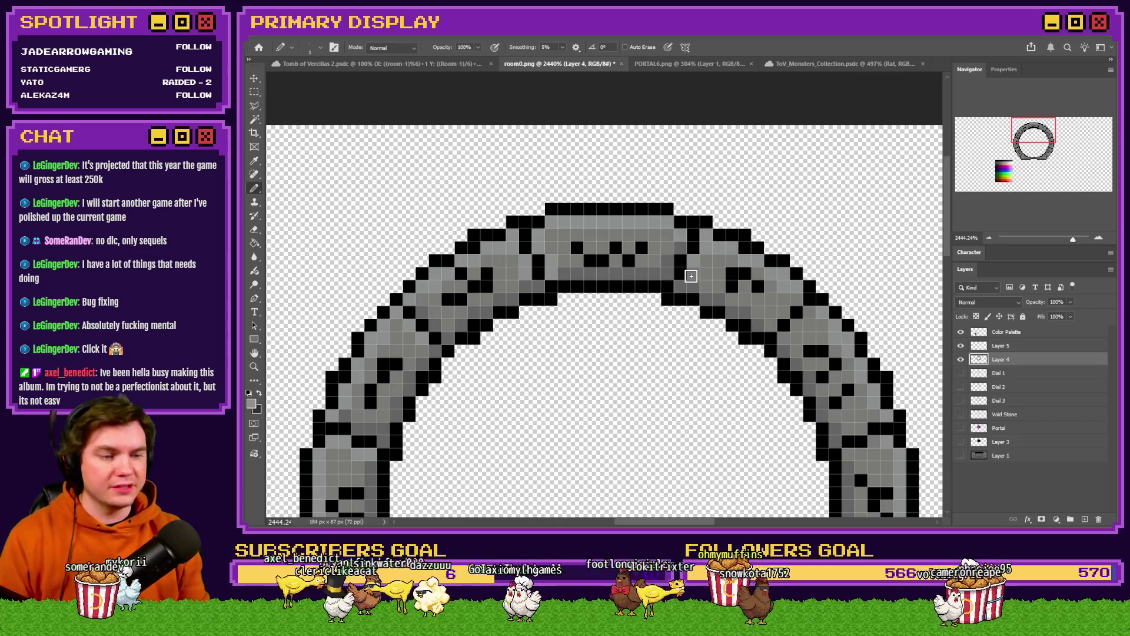
pyautogui.keyDown('alt'); pyautogui.click(760, 318); pyautogui.keyUp('alt')
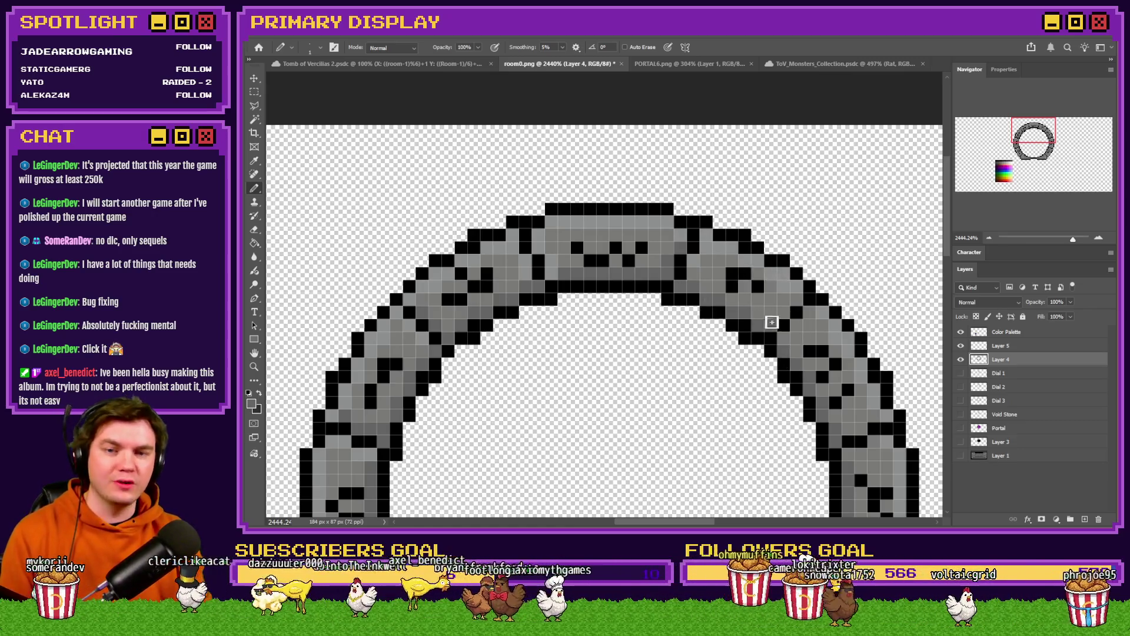
pyautogui.hscroll(3, 789, 312)
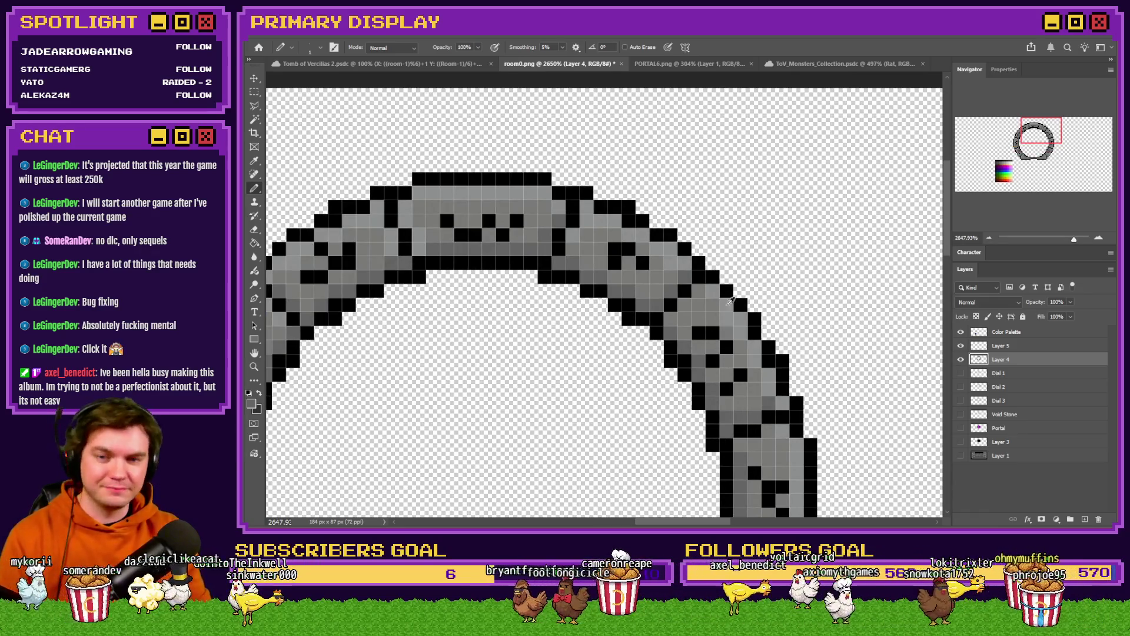
pyautogui.scroll(-3, 671, 315)
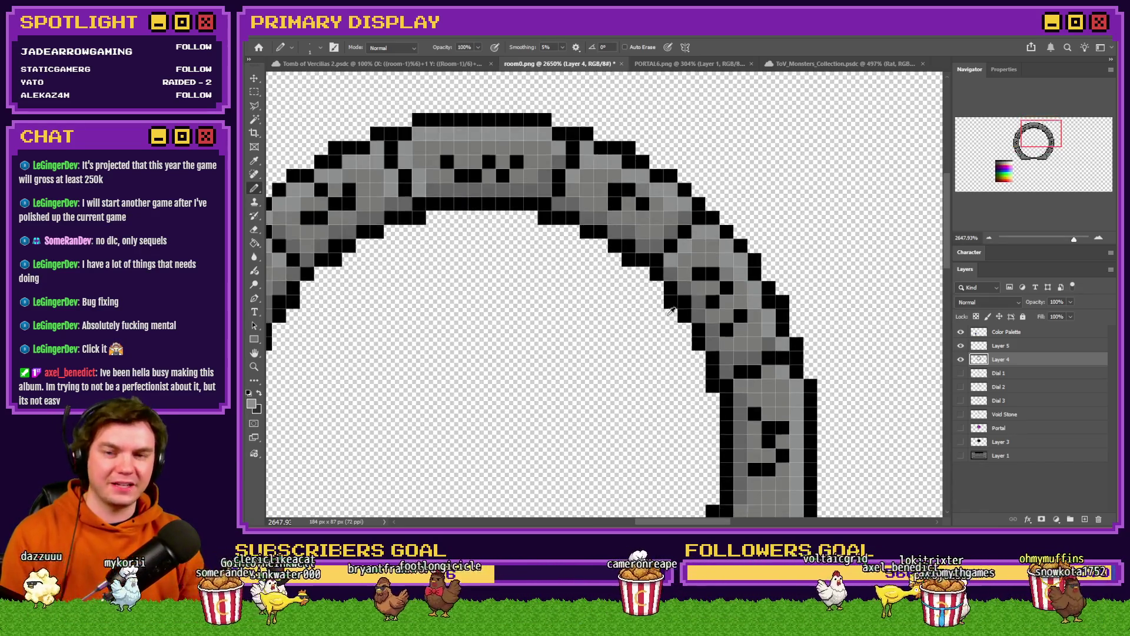
pyautogui.scroll(3, 726, 375)
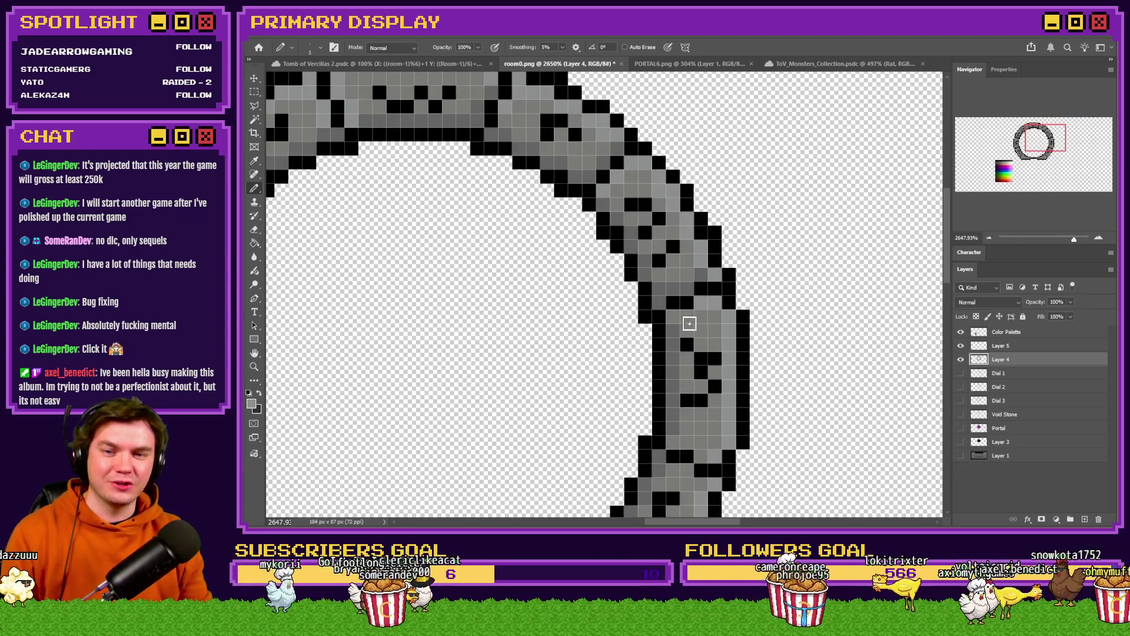
pyautogui.scroll(-3, 681, 323)
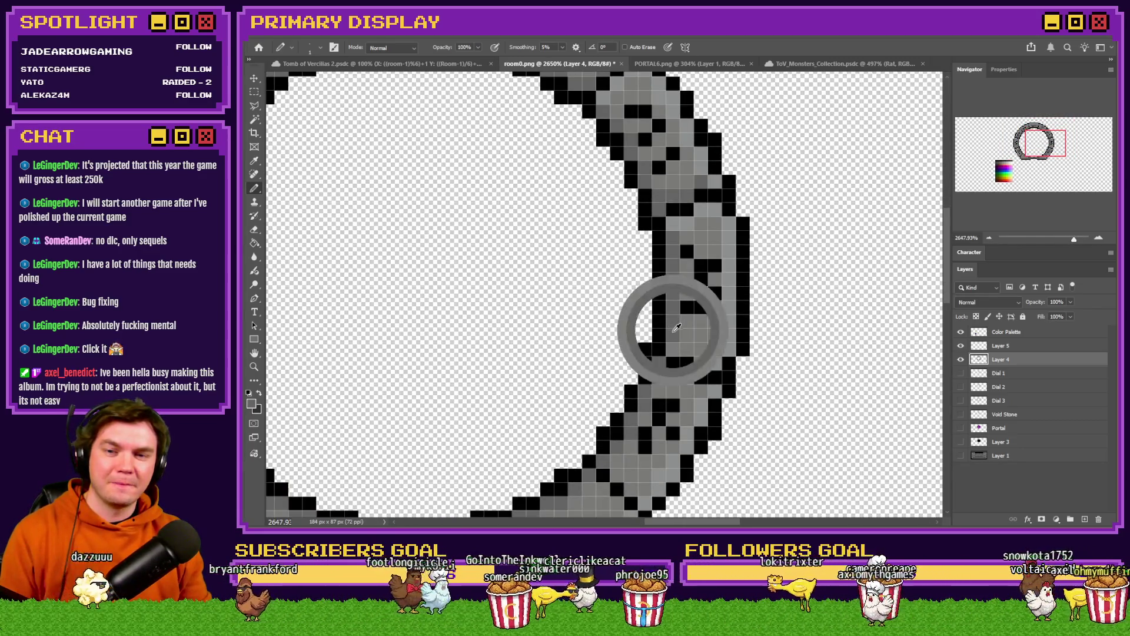
pyautogui.scroll(-3, 711, 365)
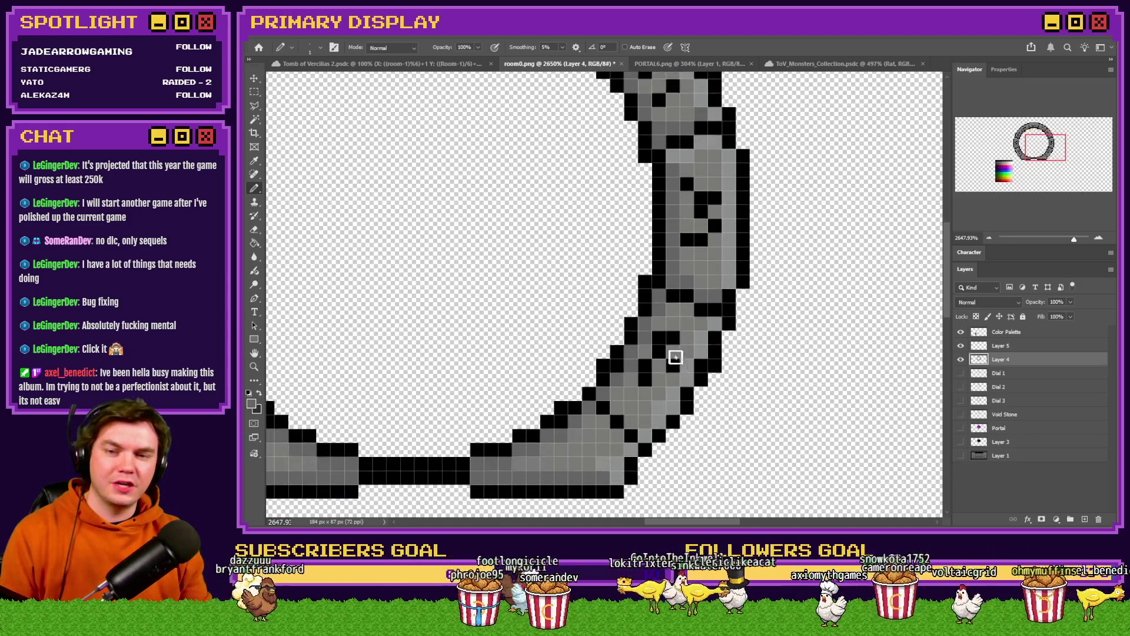
pyautogui.click(646, 384)
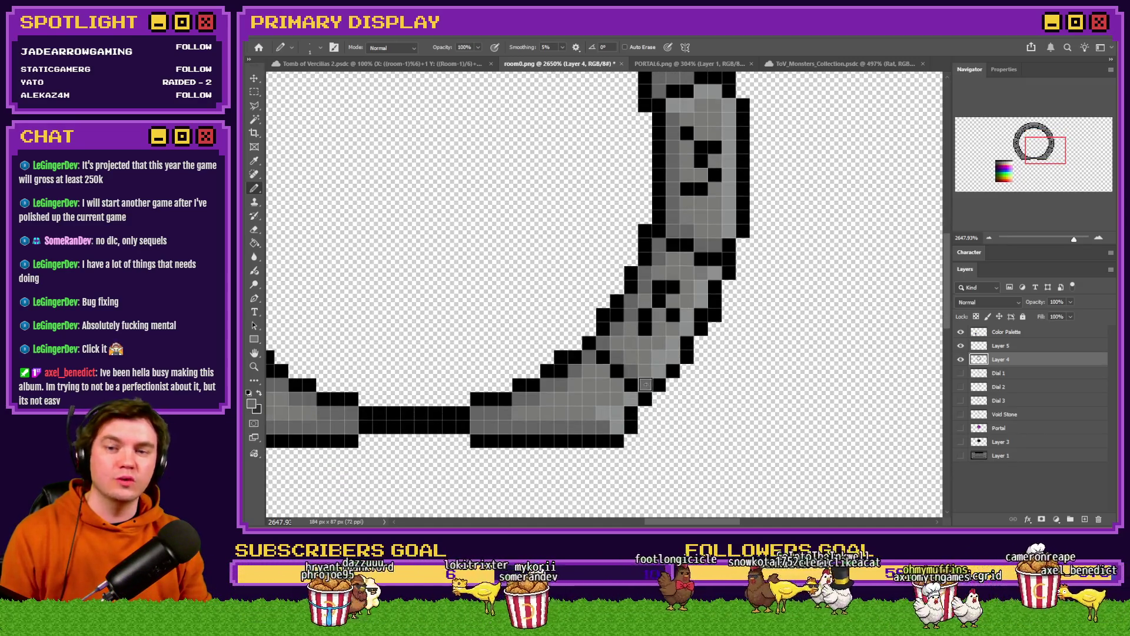
pyautogui.keyDown('alt'); pyautogui.click(701, 289); pyautogui.keyUp('alt')
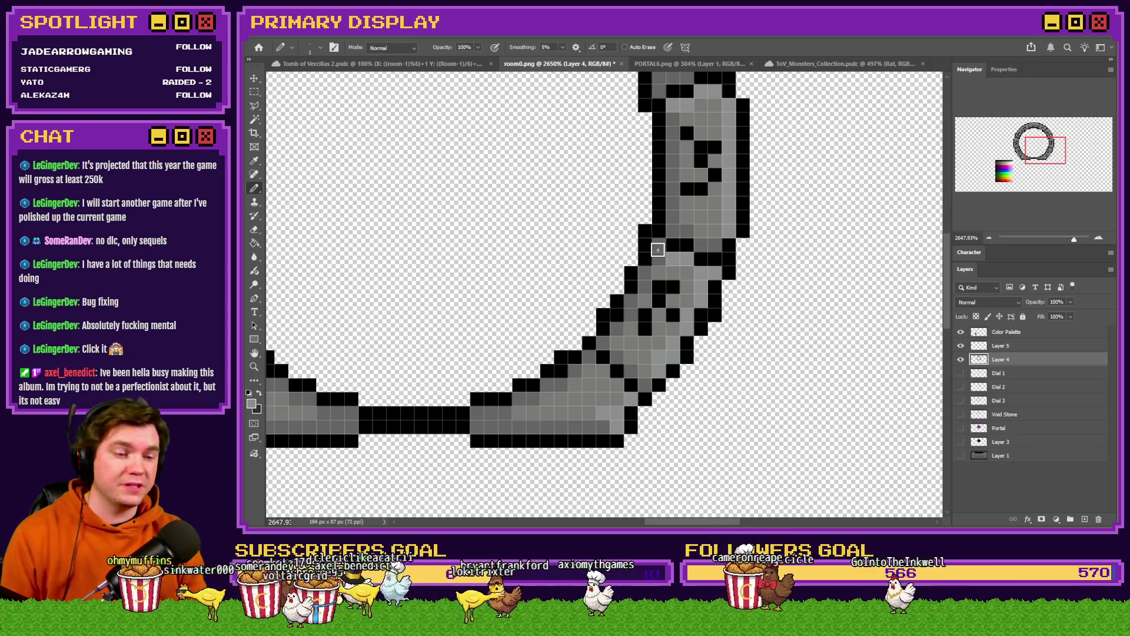
pyautogui.scroll(-5, 657, 249)
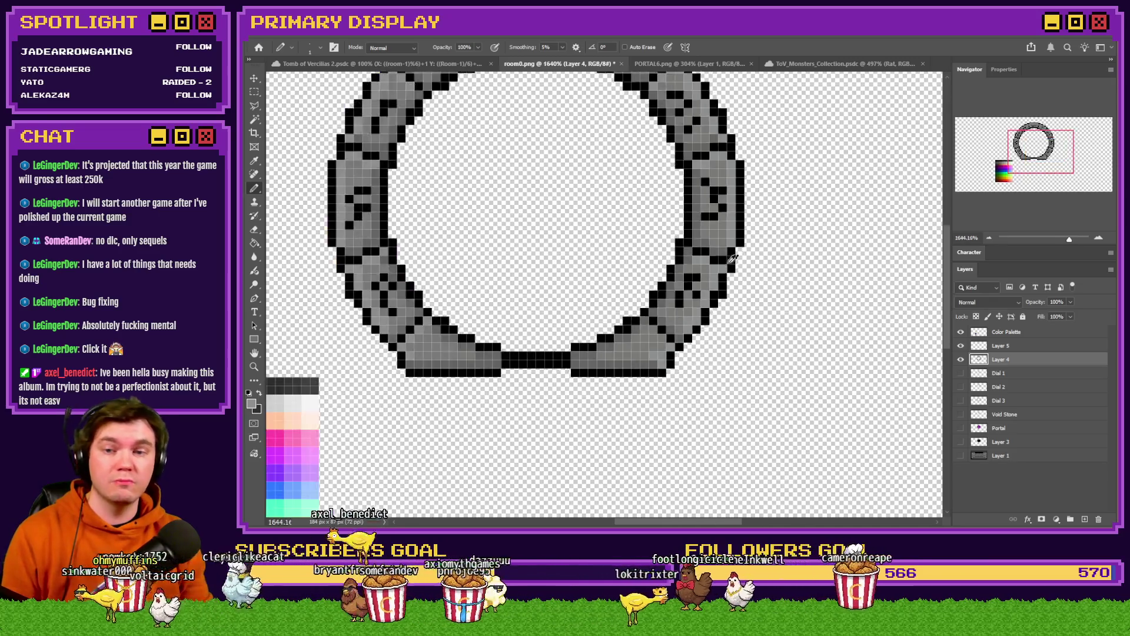
# Sample the outline black from the bottom of the ring near its central gap
pyautogui.scroll(5, 731, 296)
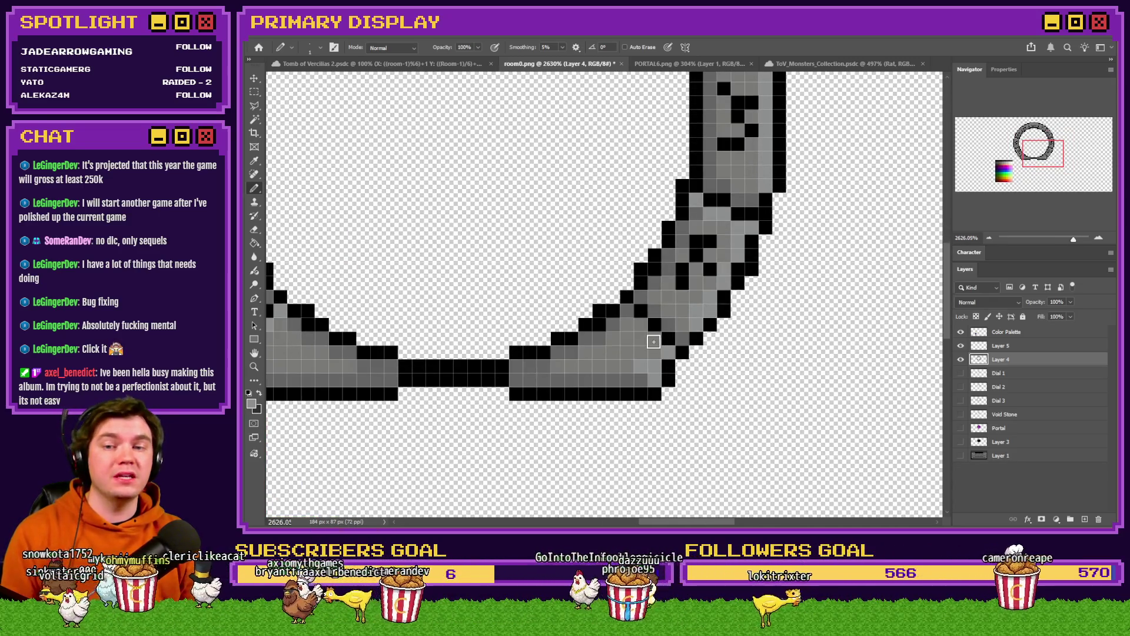
pyautogui.scroll(3, 624, 362)
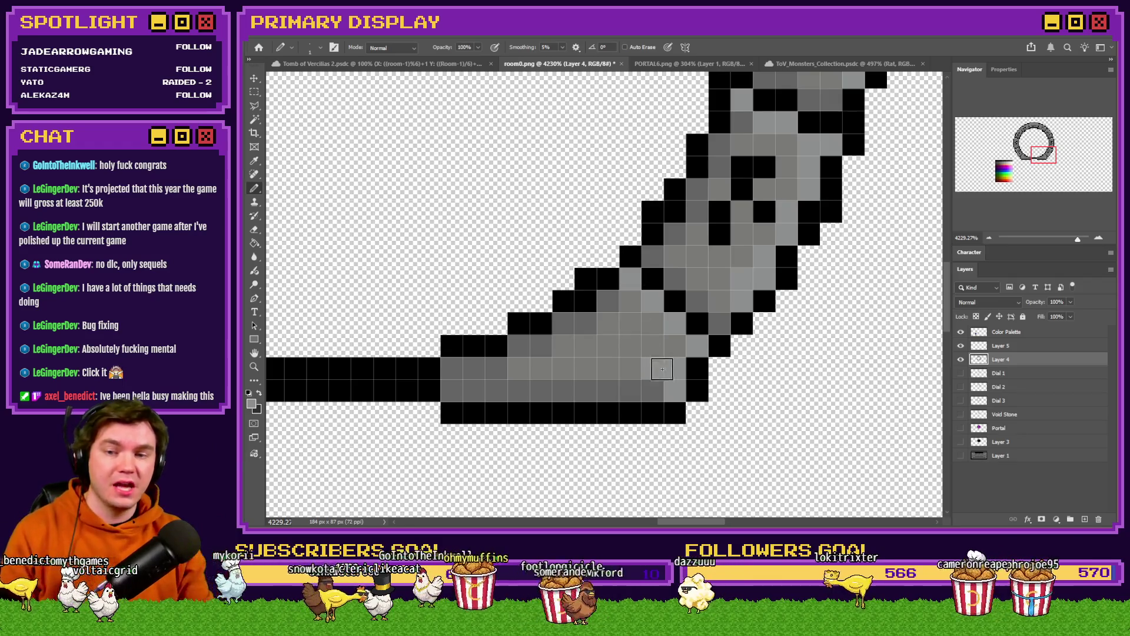
pyautogui.scroll(-4, 760, 380)
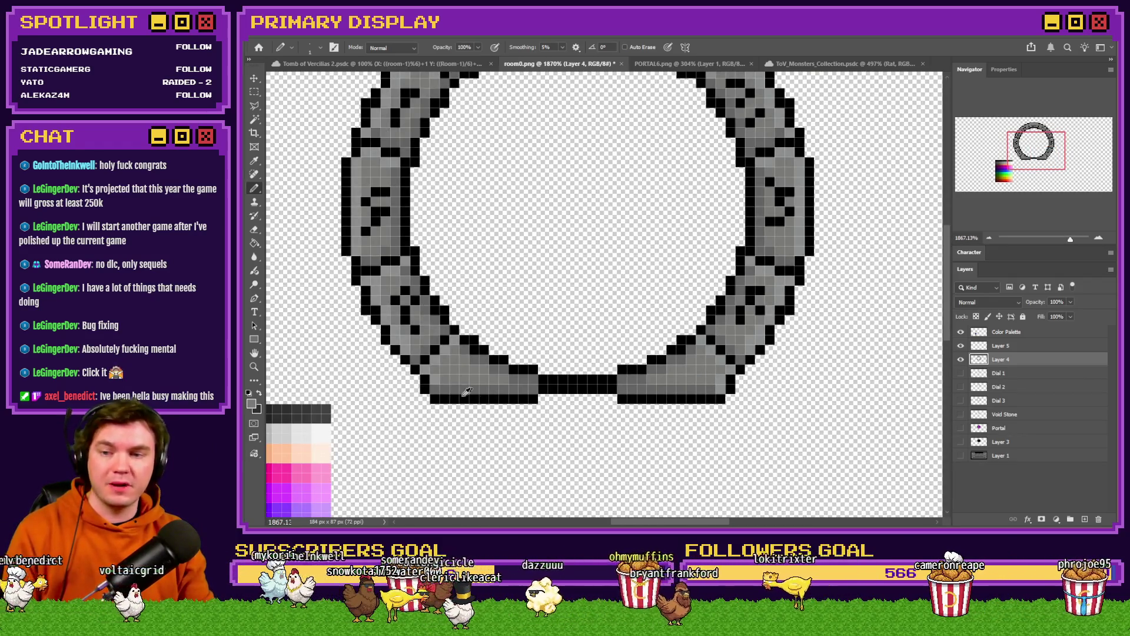
pyautogui.scroll(2, 713, 388)
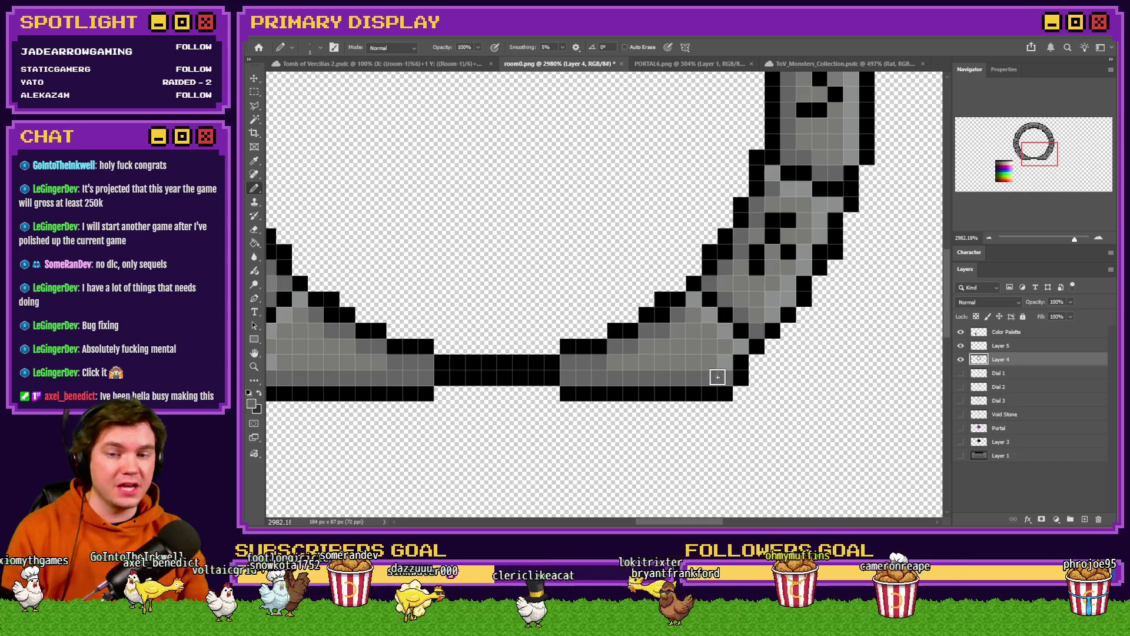
pyautogui.scroll(-2, 711, 377)
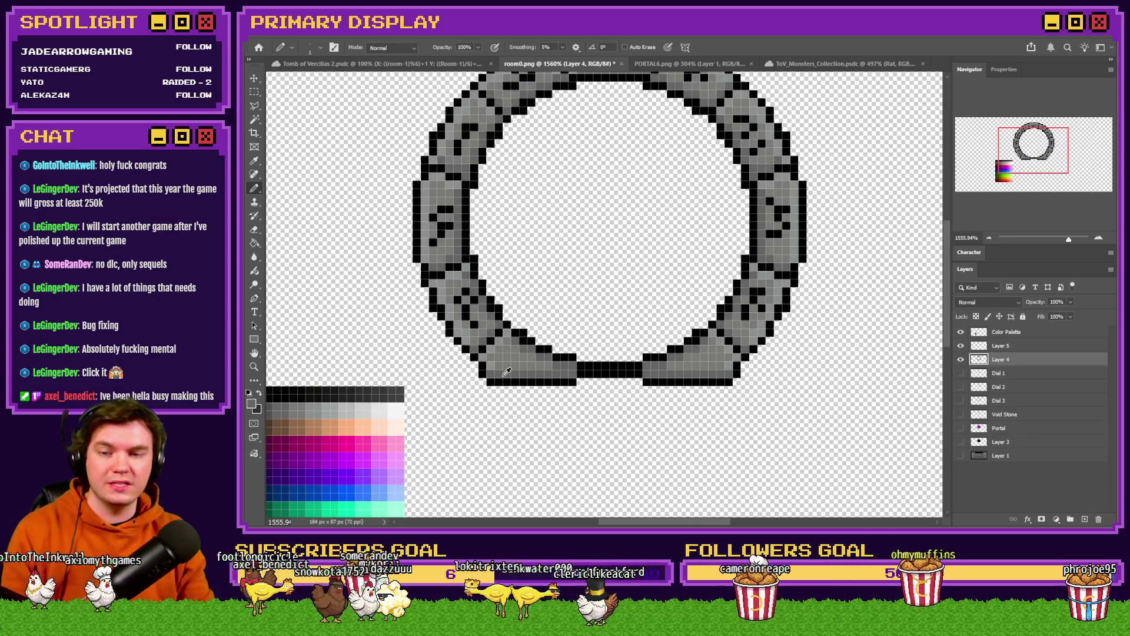
pyautogui.scroll(-2, 529, 372)
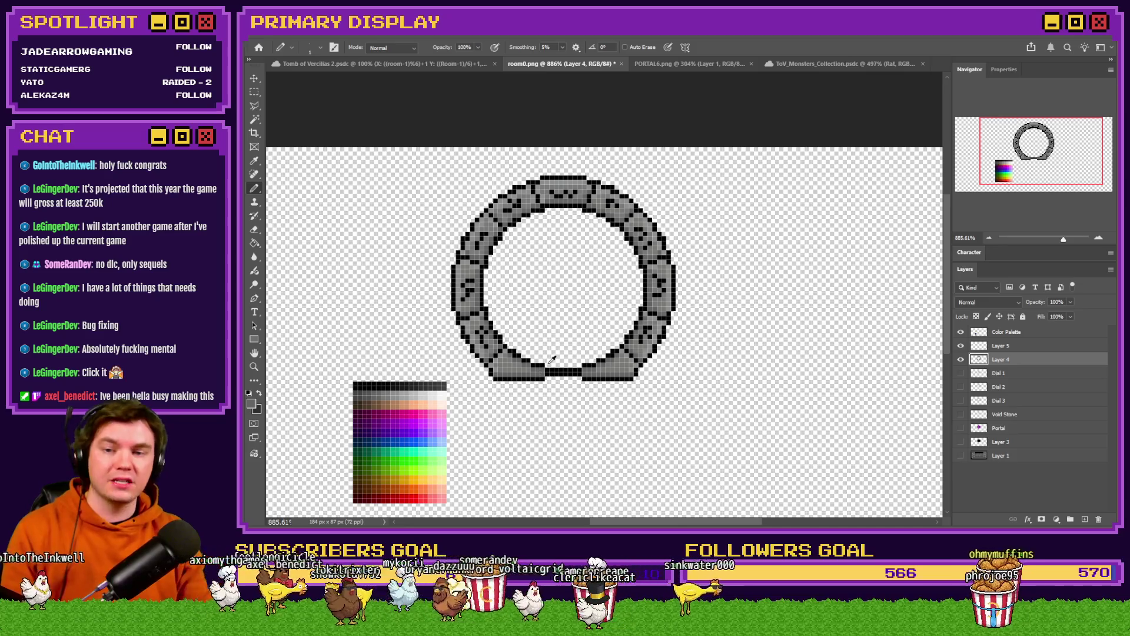
pyautogui.scroll(3, 591, 356)
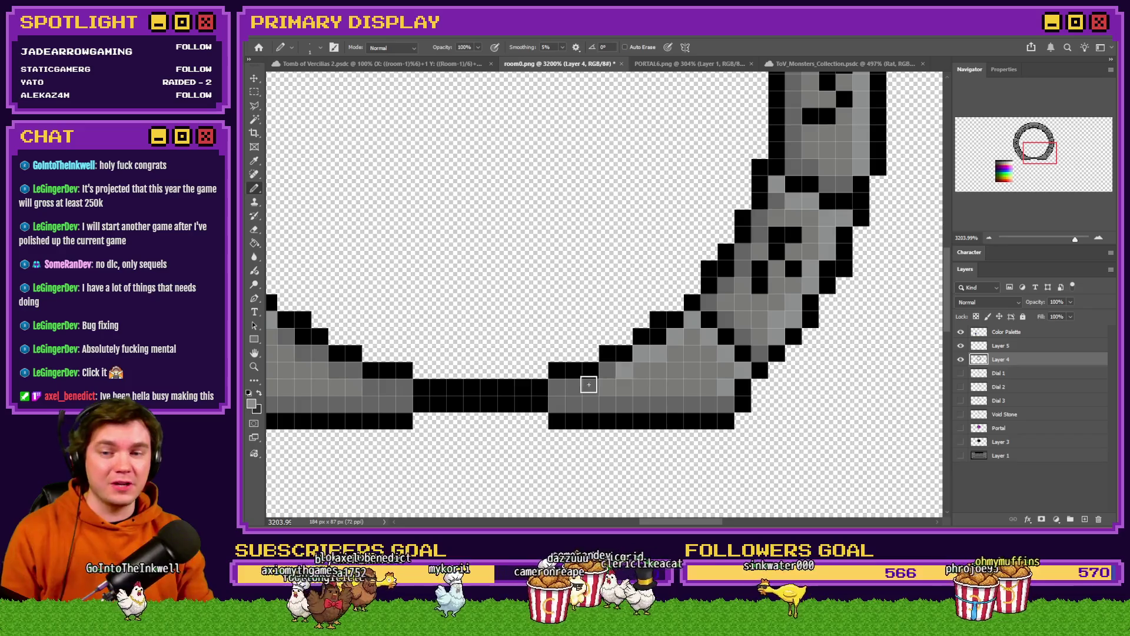
pyautogui.keyDown('alt'); pyautogui.click(578, 404); pyautogui.keyUp('alt')
pyautogui.keyDown('alt'); pyautogui.click(565, 373); pyautogui.keyUp('alt')
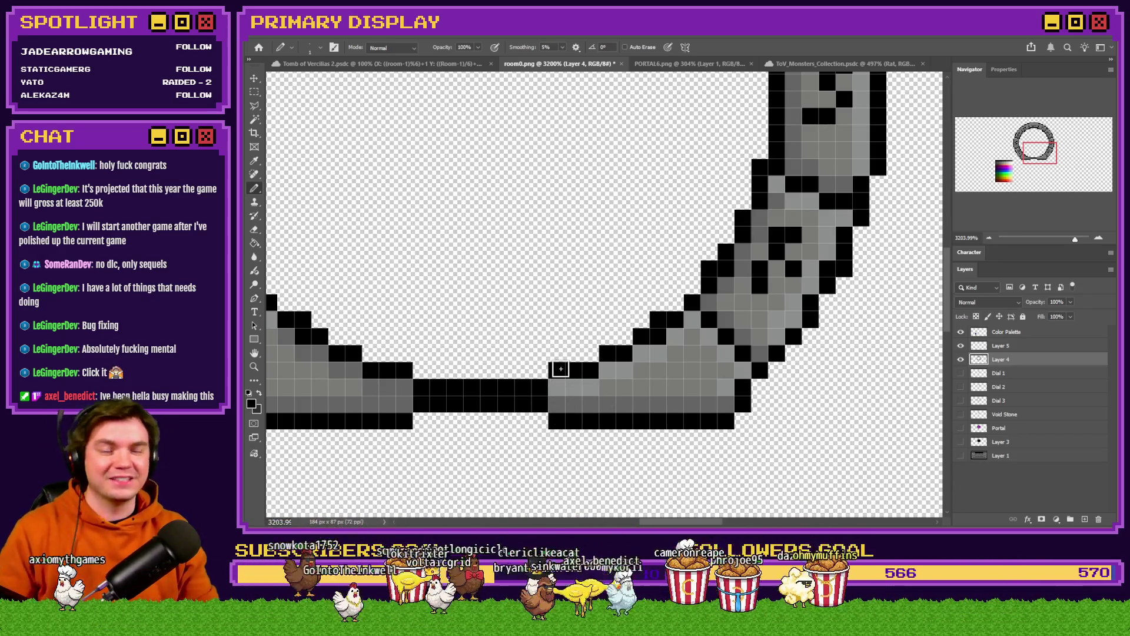
# Zoom around the ring's bottom edge beside the central gap to inspect the outline pixels
pyautogui.scroll(-5, 560, 369)
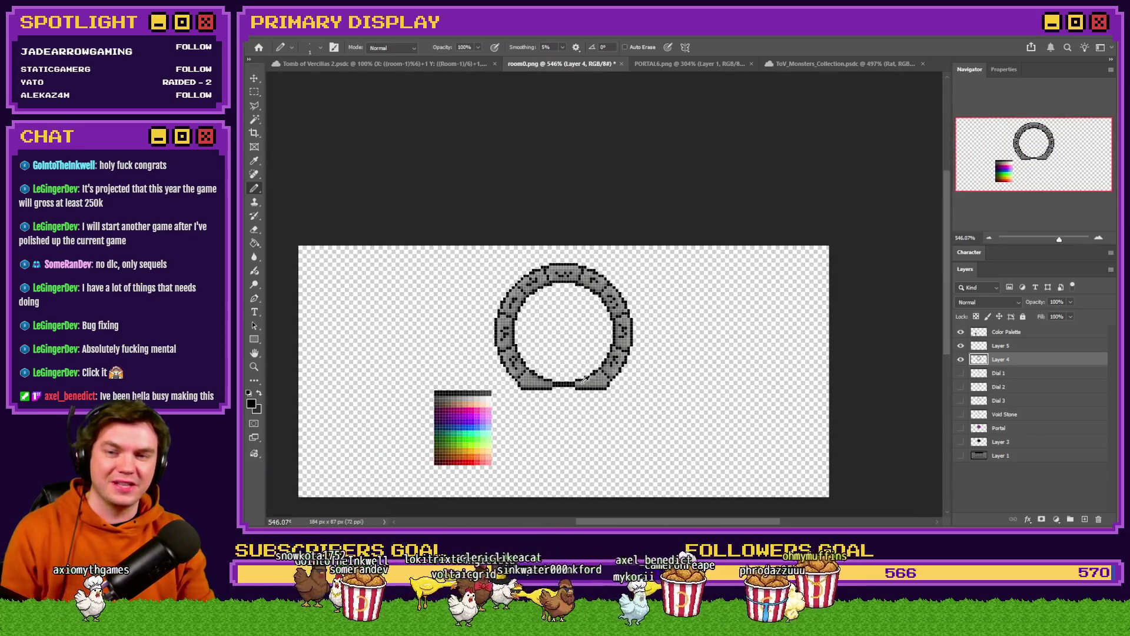
pyautogui.scroll(5, 581, 381)
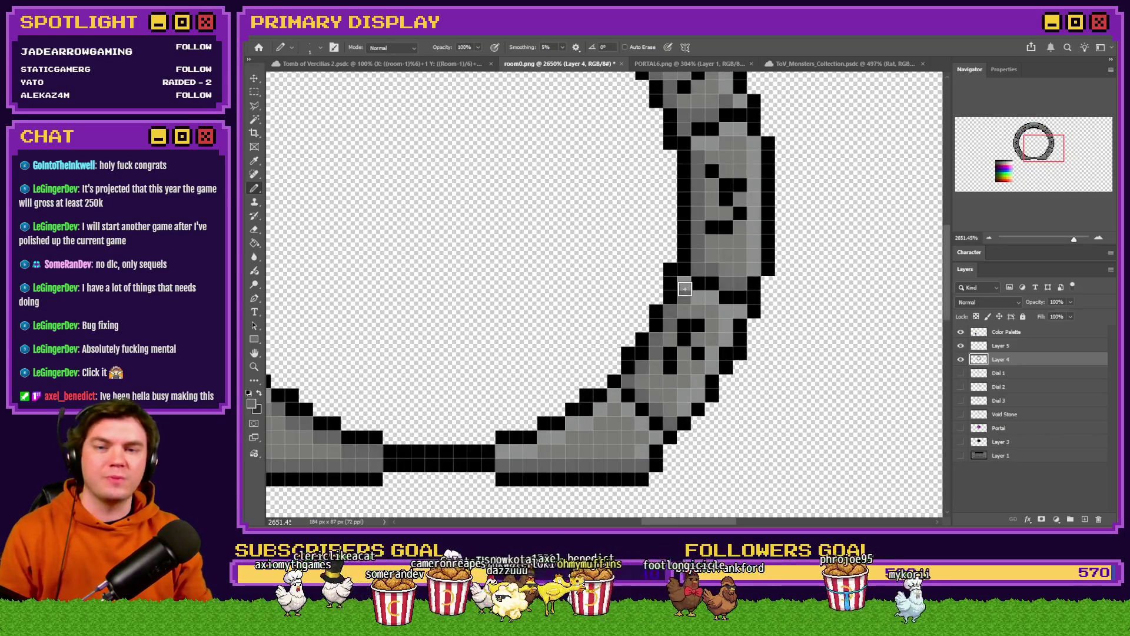
pyautogui.scroll(-3, 695, 329)
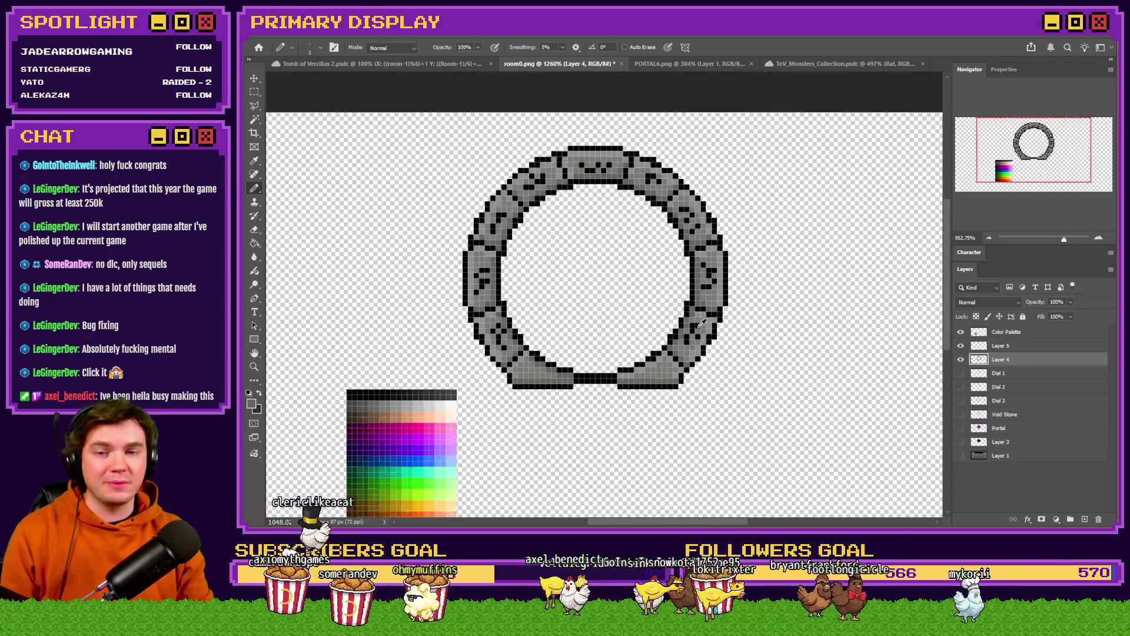
pyautogui.scroll(1, 701, 322)
pyautogui.scroll(2, 701, 322)
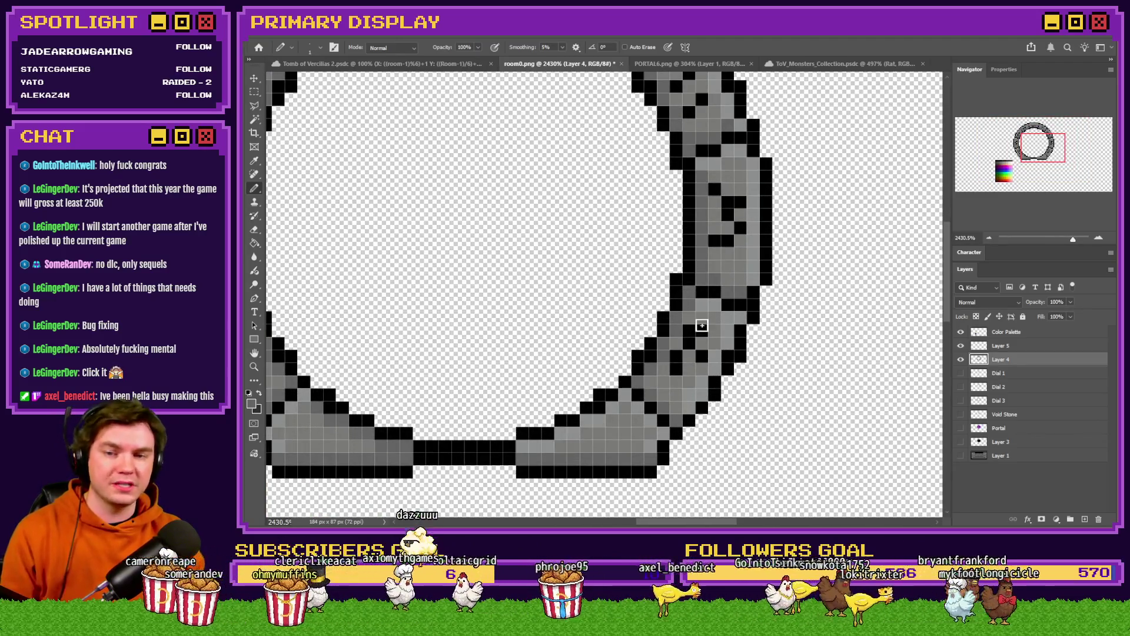
pyautogui.scroll(-1, 712, 331)
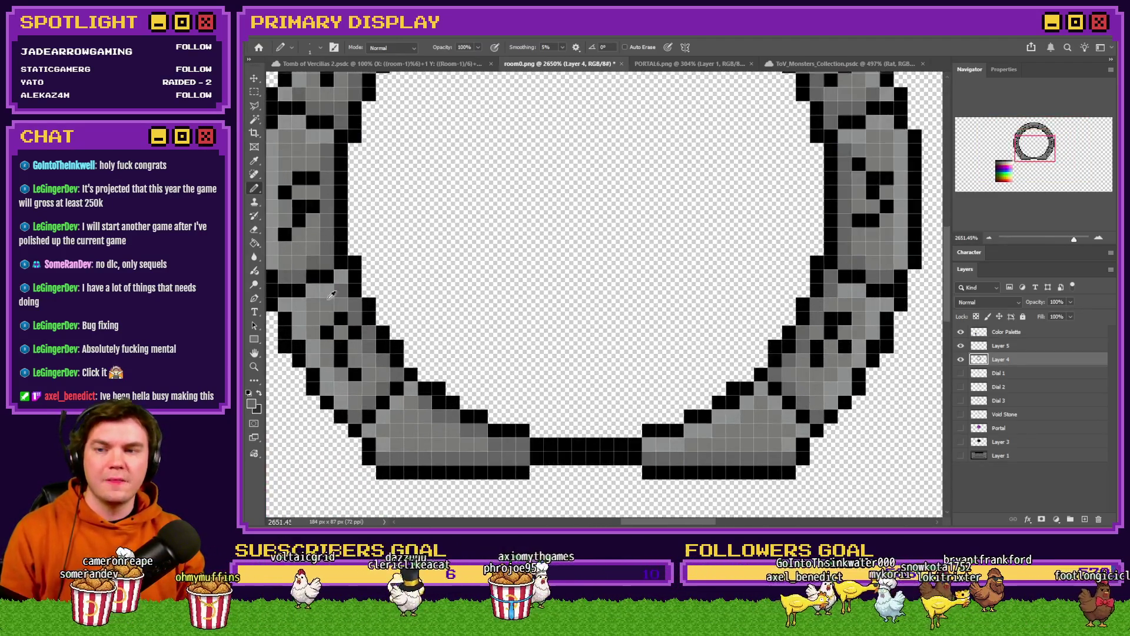
pyautogui.scroll(1, 397, 299)
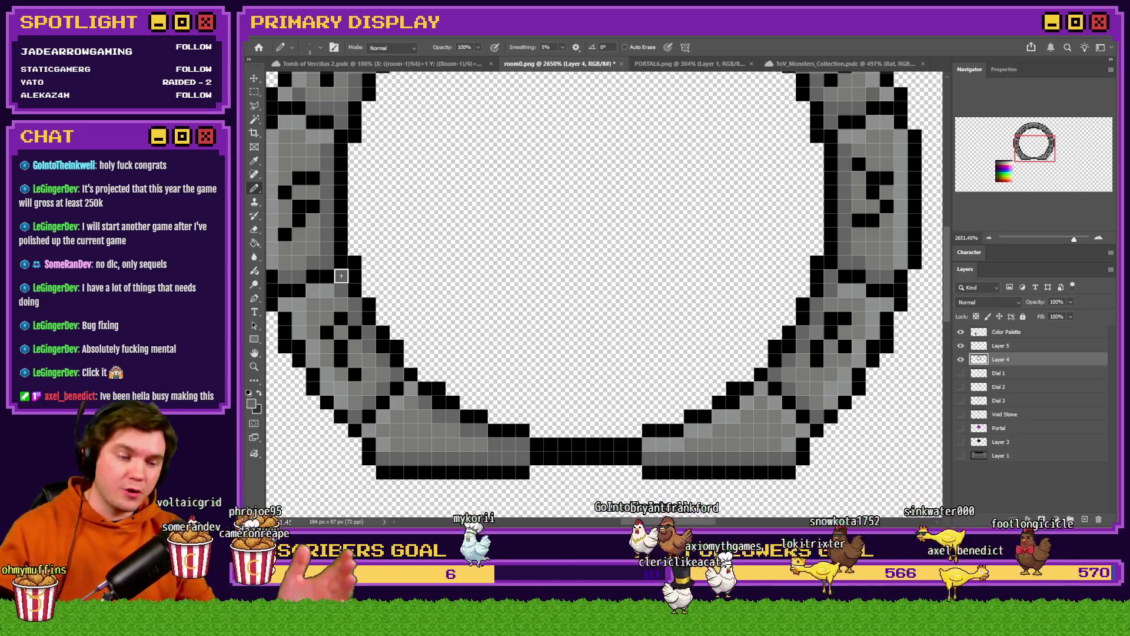
pyautogui.scroll(-3, 500, 347)
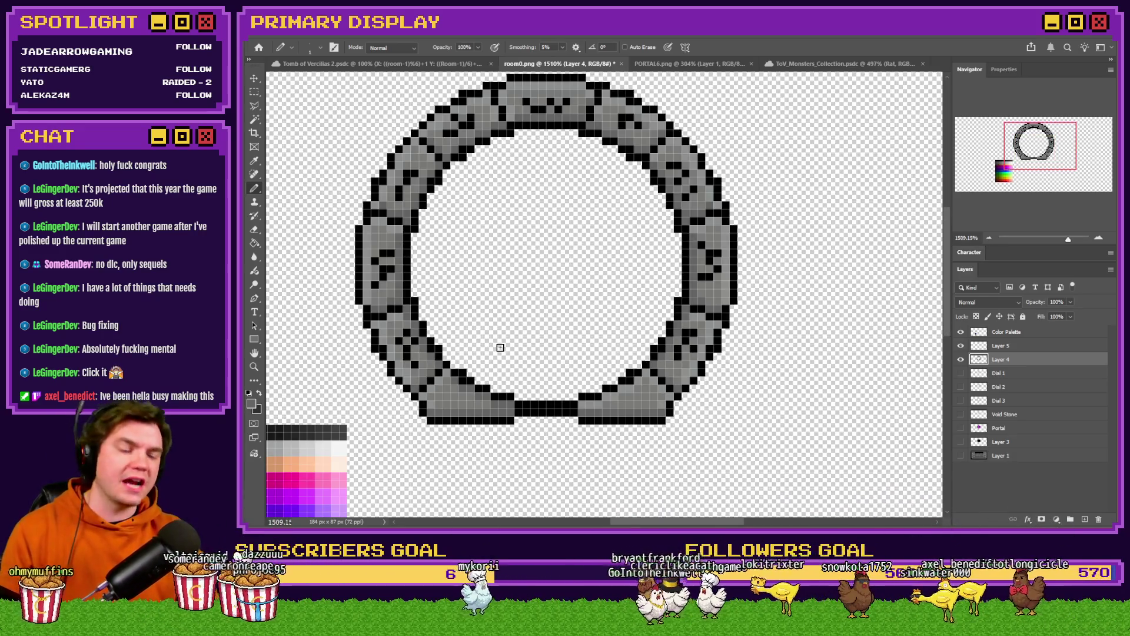
pyautogui.scroll(-1, 547, 337)
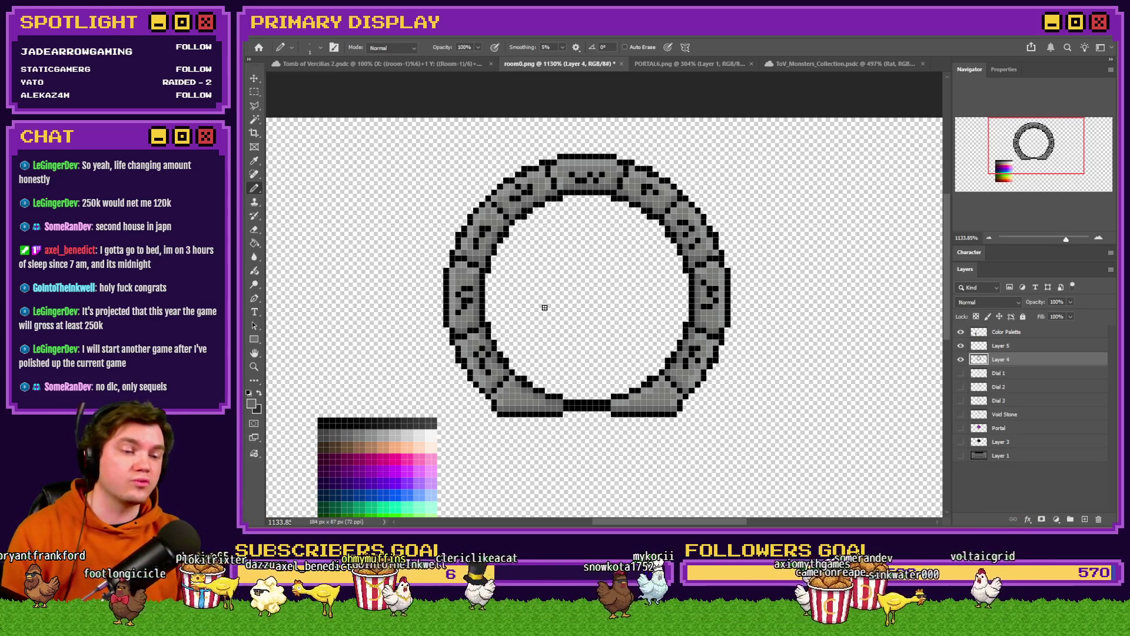
pyautogui.scroll(-2, 544, 308)
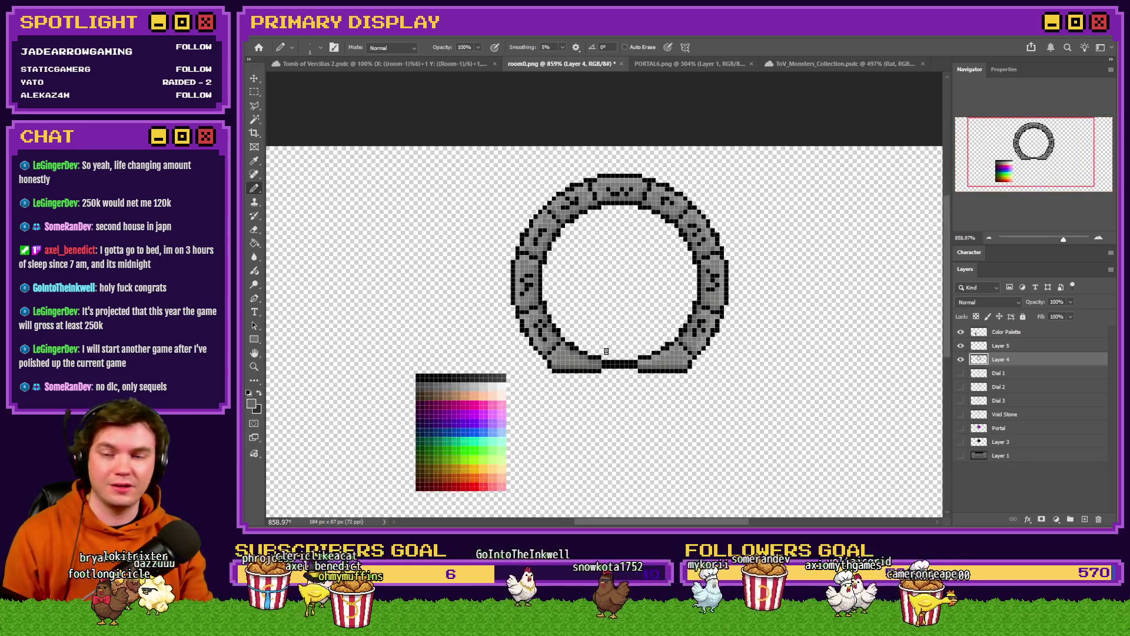
pyautogui.scroll(3, 580, 384)
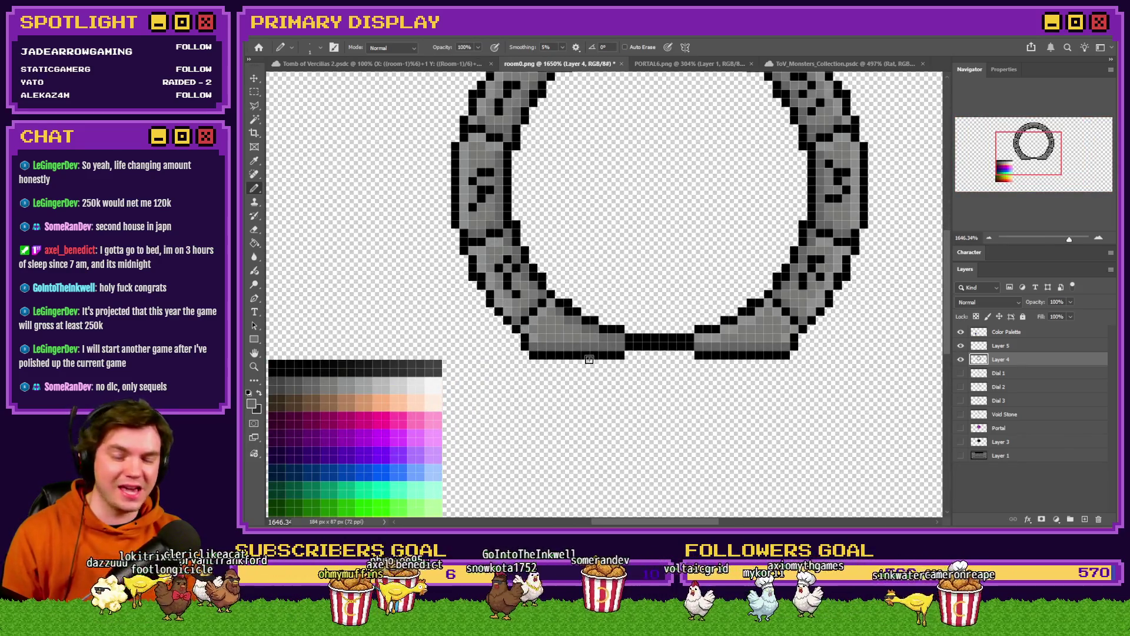
pyautogui.scroll(-2, 586, 356)
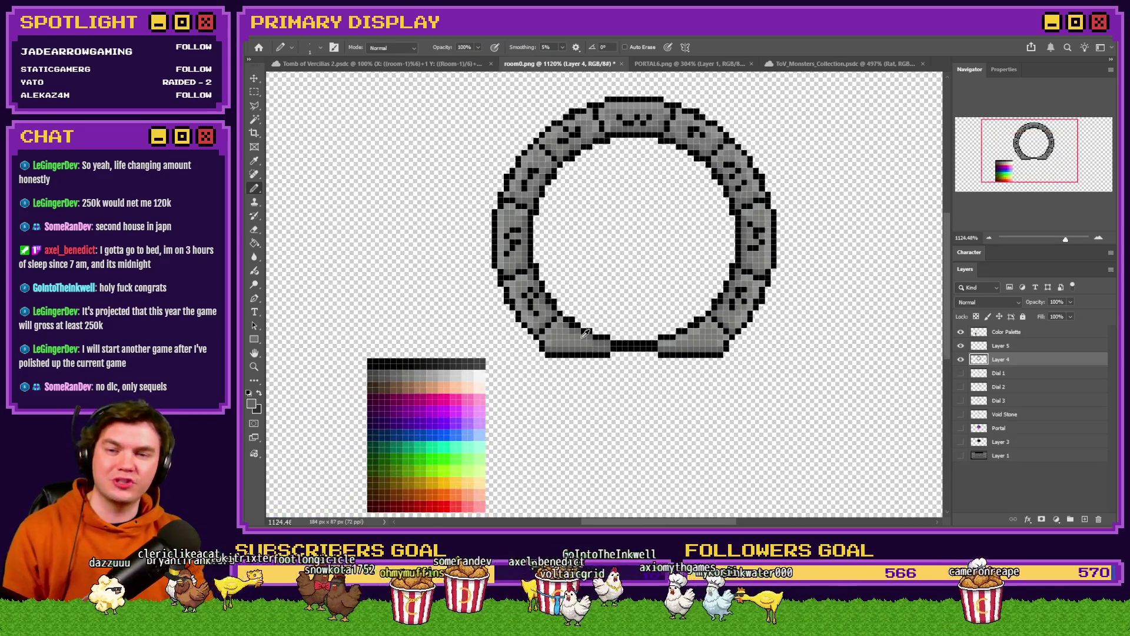
pyautogui.scroll(4, 537, 299)
pyautogui.scroll(-2, 527, 365)
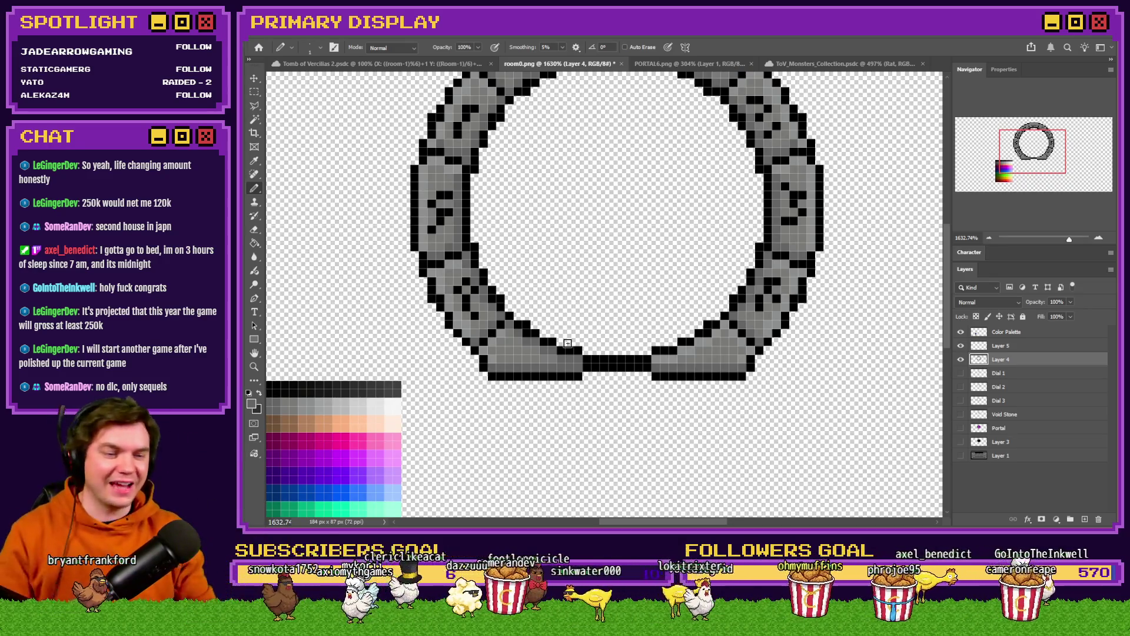
pyautogui.scroll(-2, 608, 318)
pyautogui.scroll(1, 593, 334)
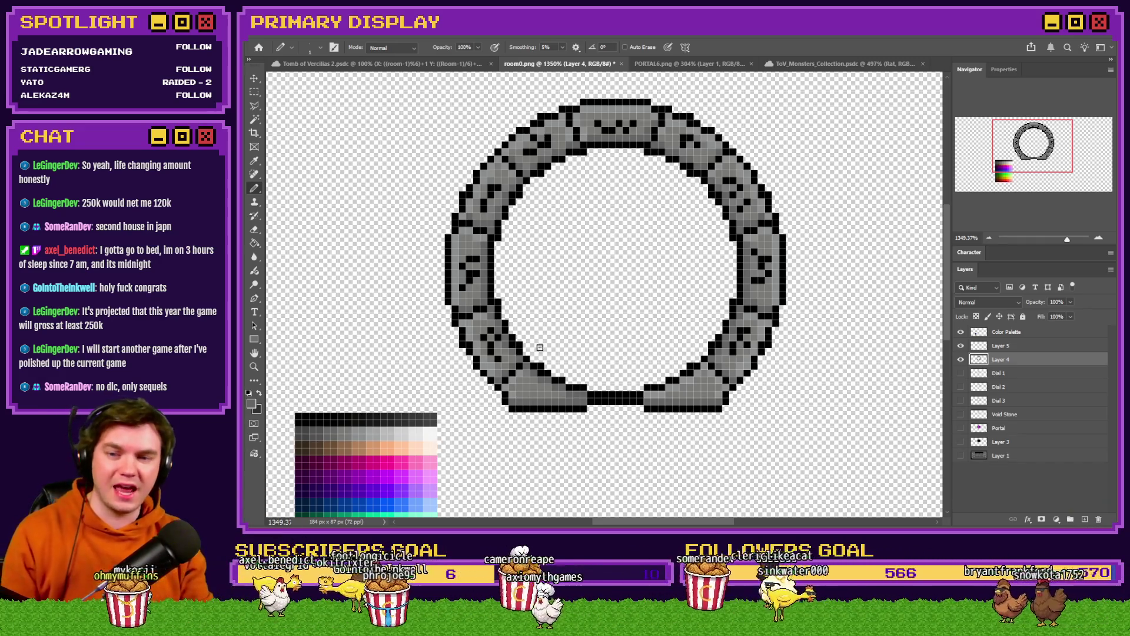
pyautogui.press('m')
# Make Layer 1 visible so the brick corridor shows behind the stone ring
pyautogui.scroll(3, 583, 269)
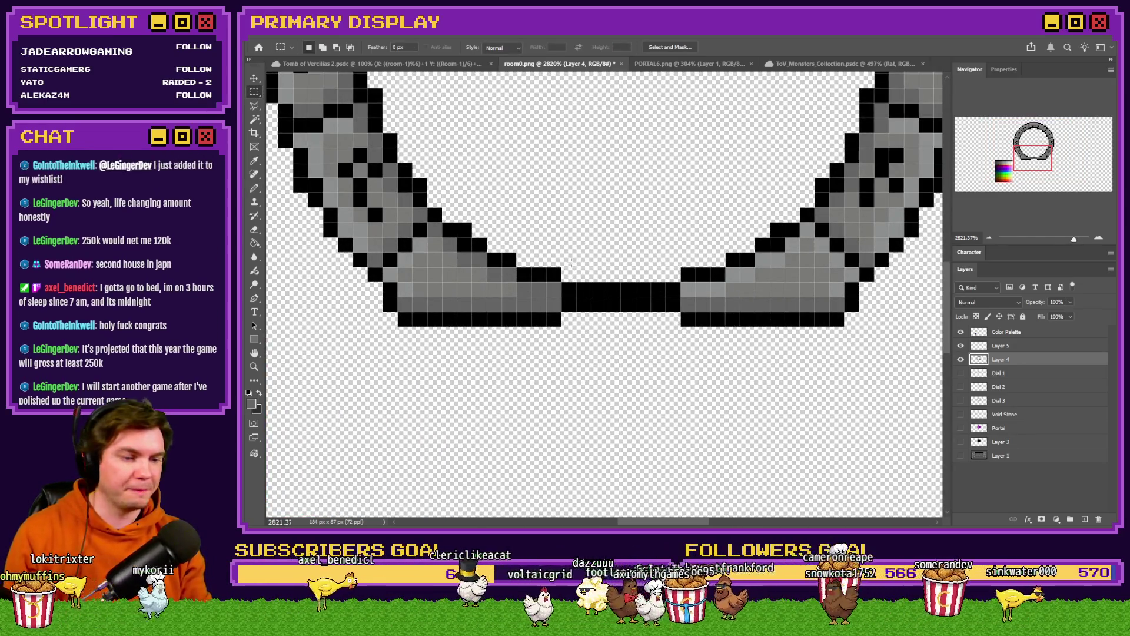
pyautogui.scroll(-3, 570, 263)
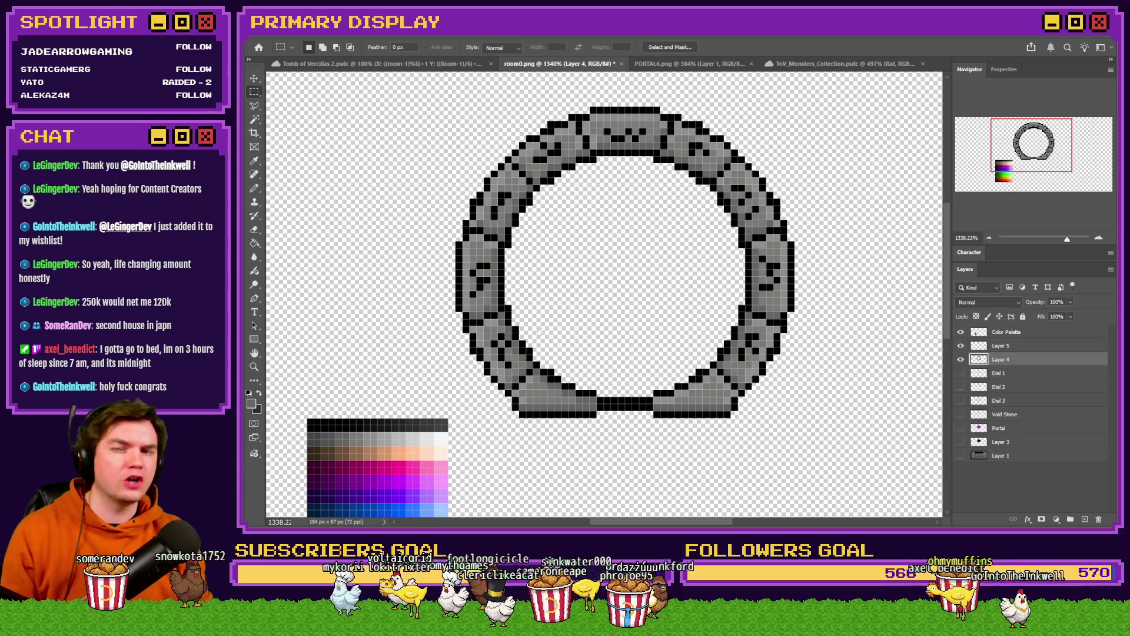
pyautogui.scroll(-4, 541, 330)
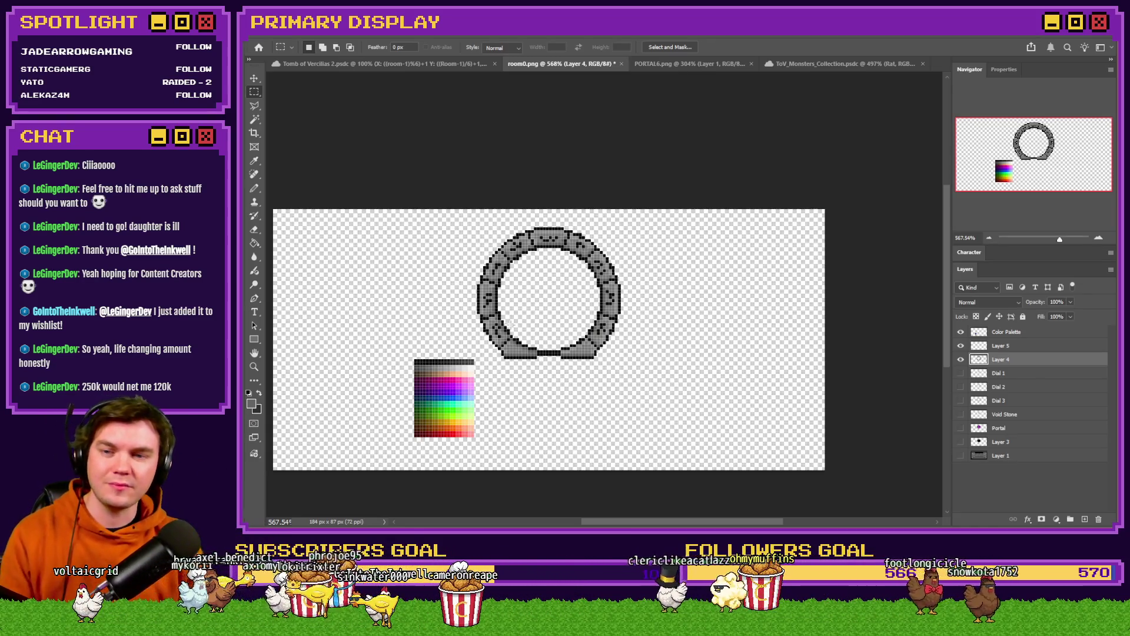
pyautogui.scroll(-2, 701, 277)
pyautogui.scroll(1, 701, 277)
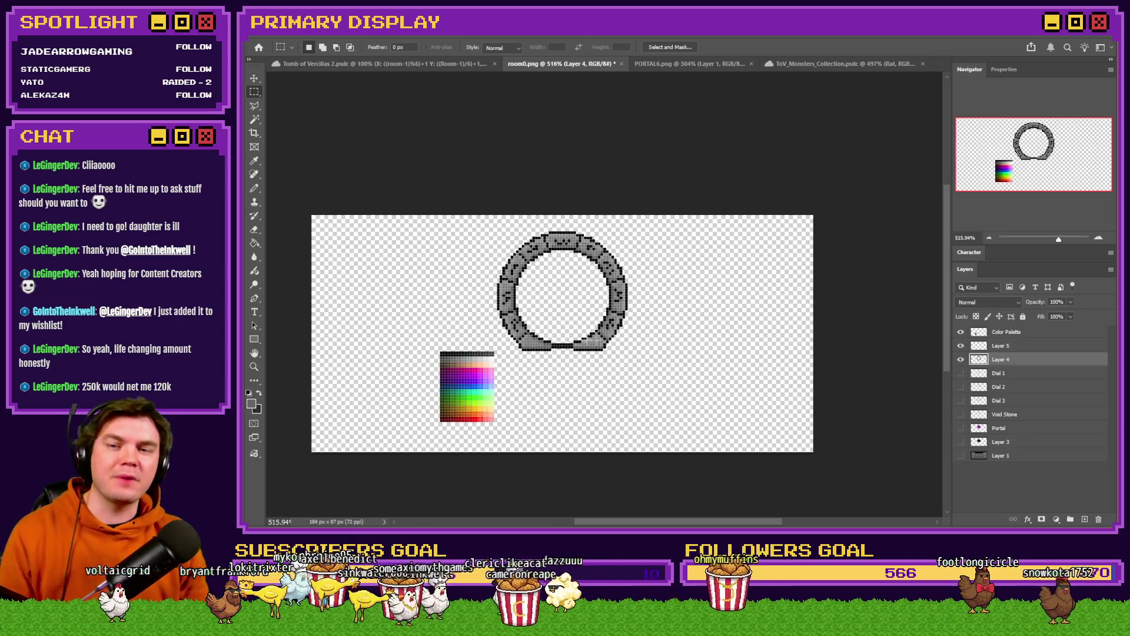
pyautogui.scroll(2, 464, 344)
pyautogui.scroll(1, 446, 347)
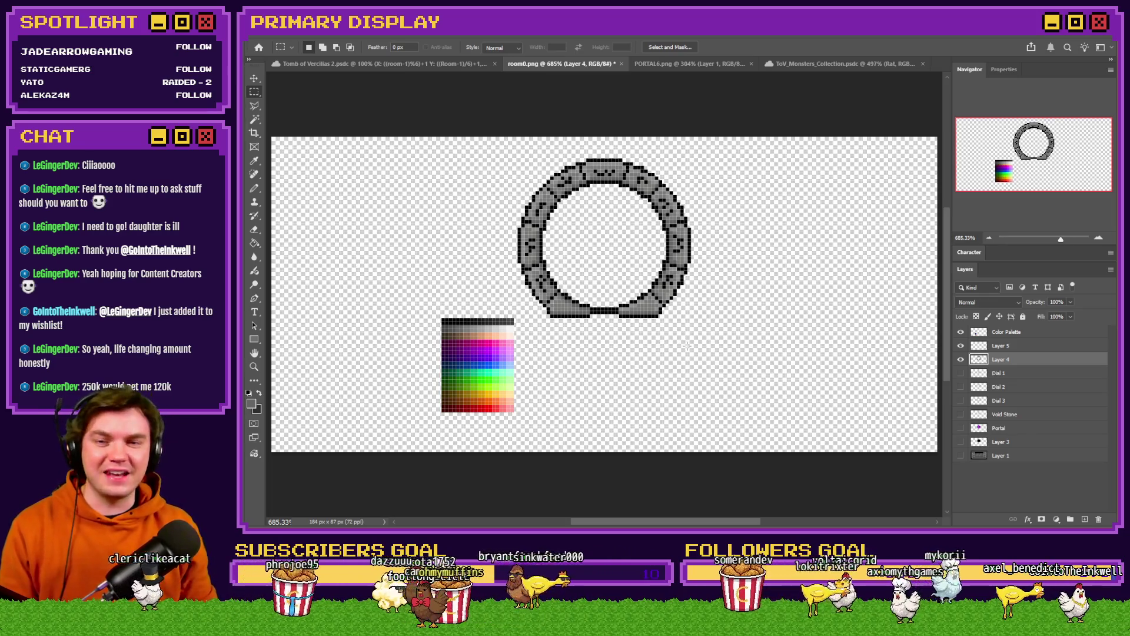
pyautogui.scroll(4, 613, 335)
pyautogui.click(961, 455)
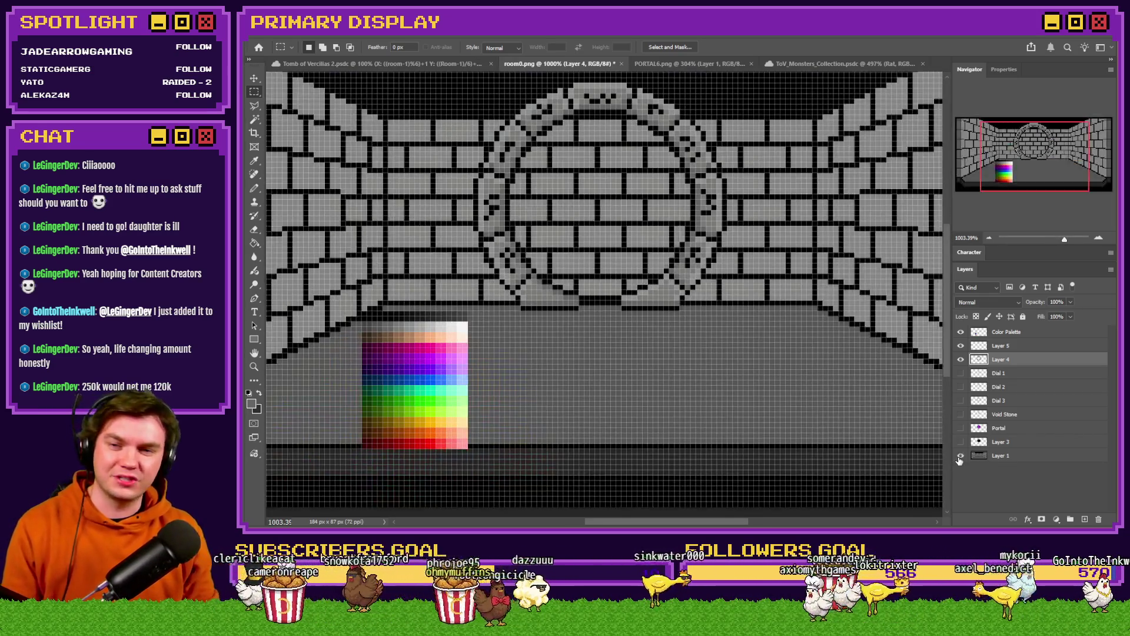
# Preview the Dial 1 and purple Portal layers inside the ring, then hide both again
pyautogui.scroll(-3, 620, 365)
pyautogui.scroll(1, 620, 365)
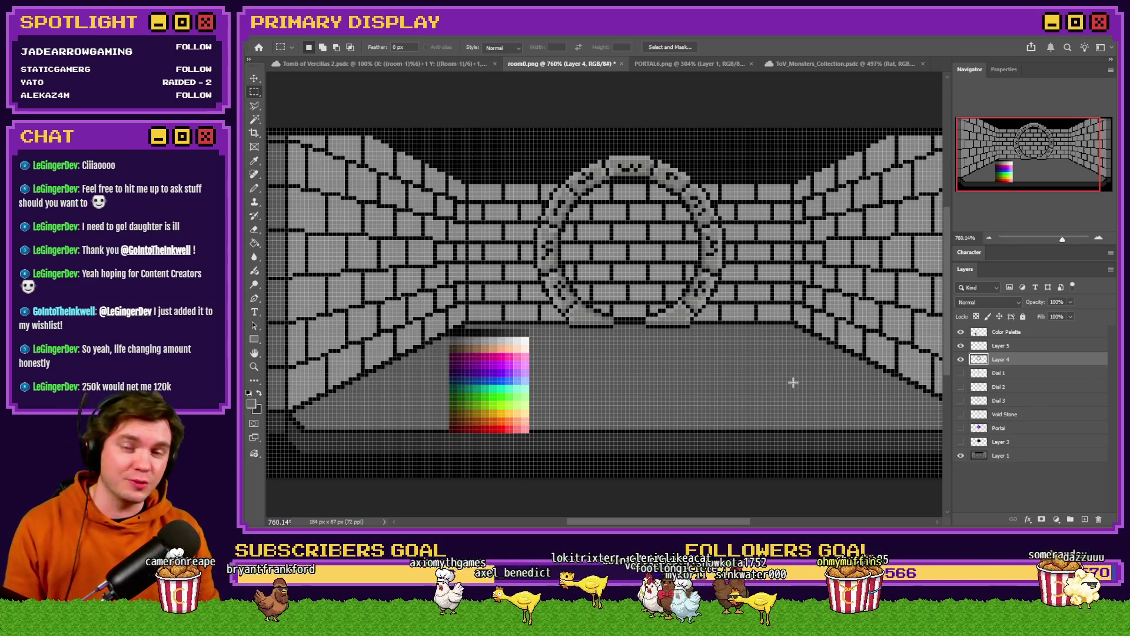
pyautogui.click(961, 374)
pyautogui.click(962, 375)
pyautogui.click(961, 428)
pyautogui.scroll(-3, 675, 380)
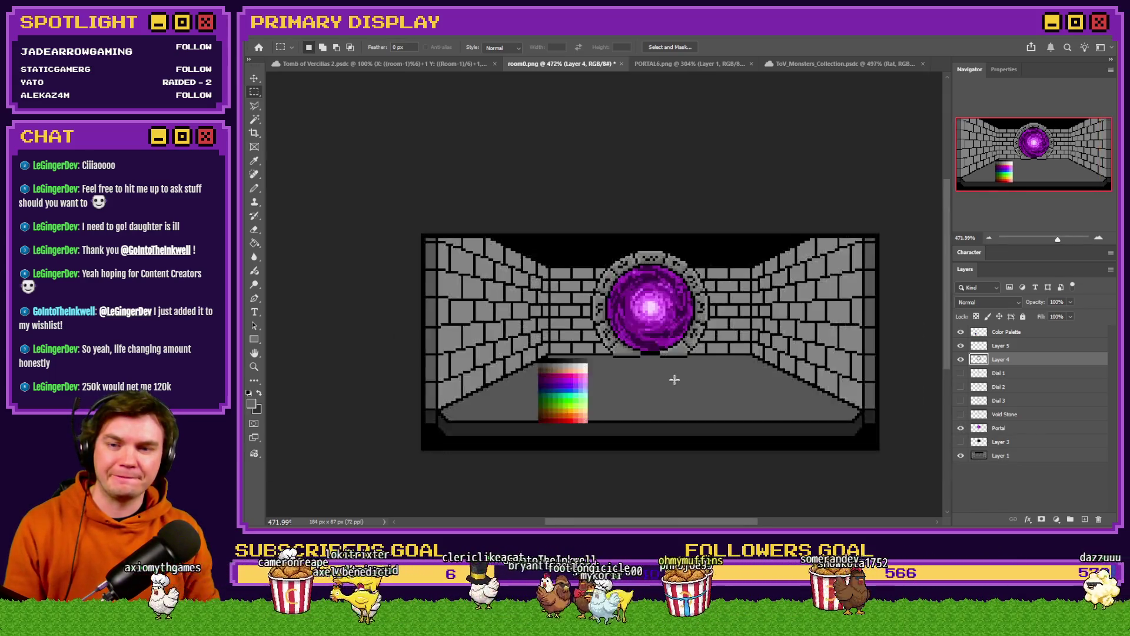
pyautogui.scroll(1, 674, 379)
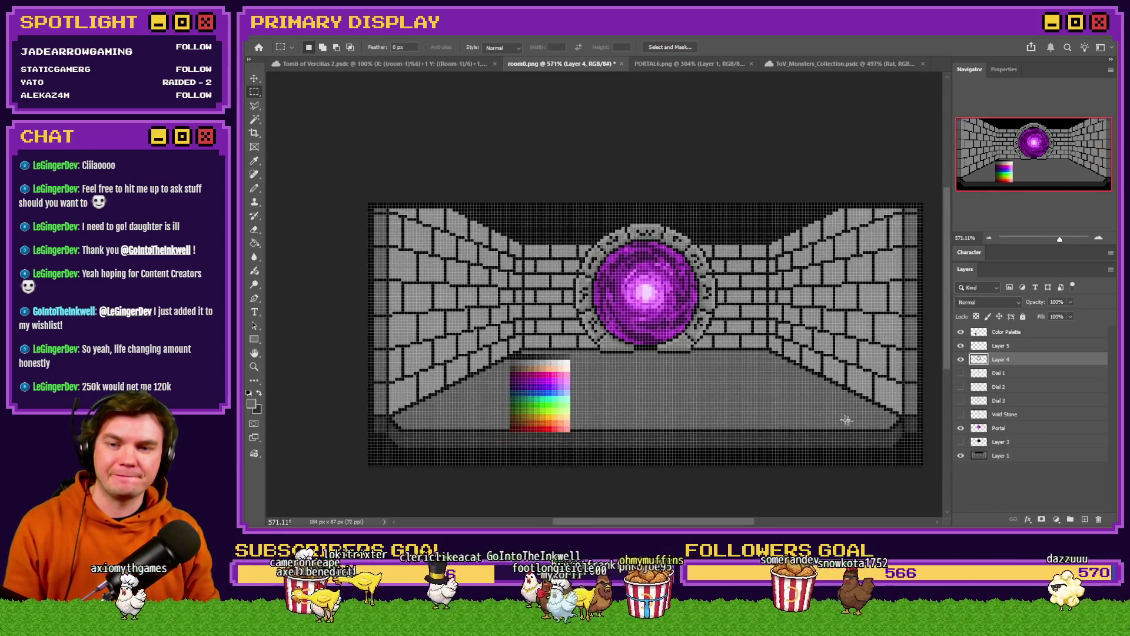
pyautogui.click(961, 429)
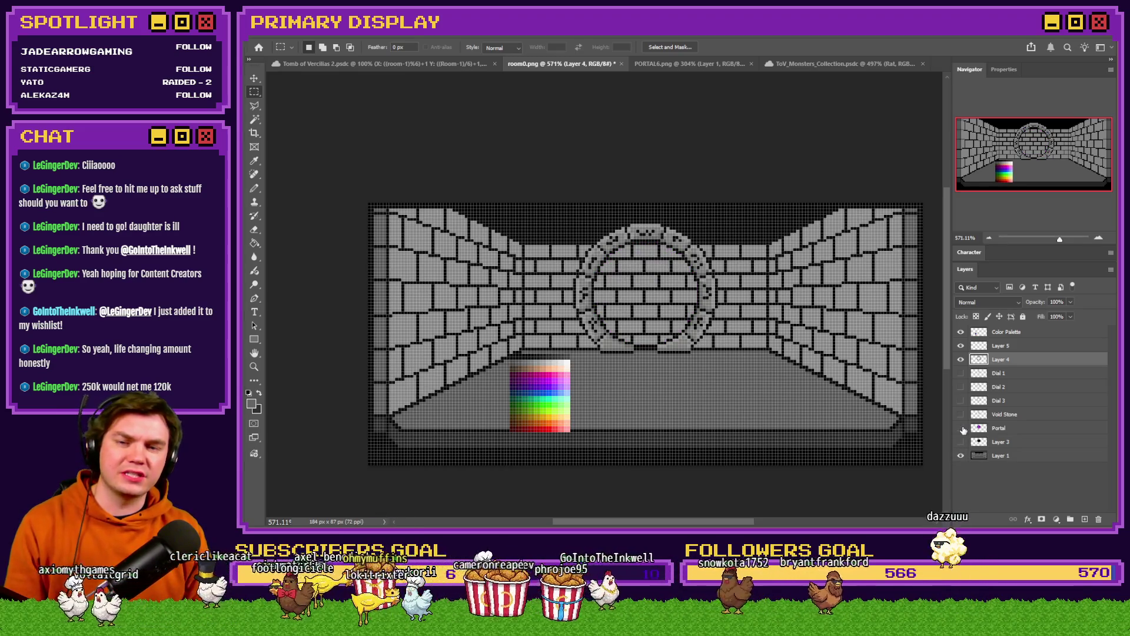
pyautogui.scroll(3, 709, 388)
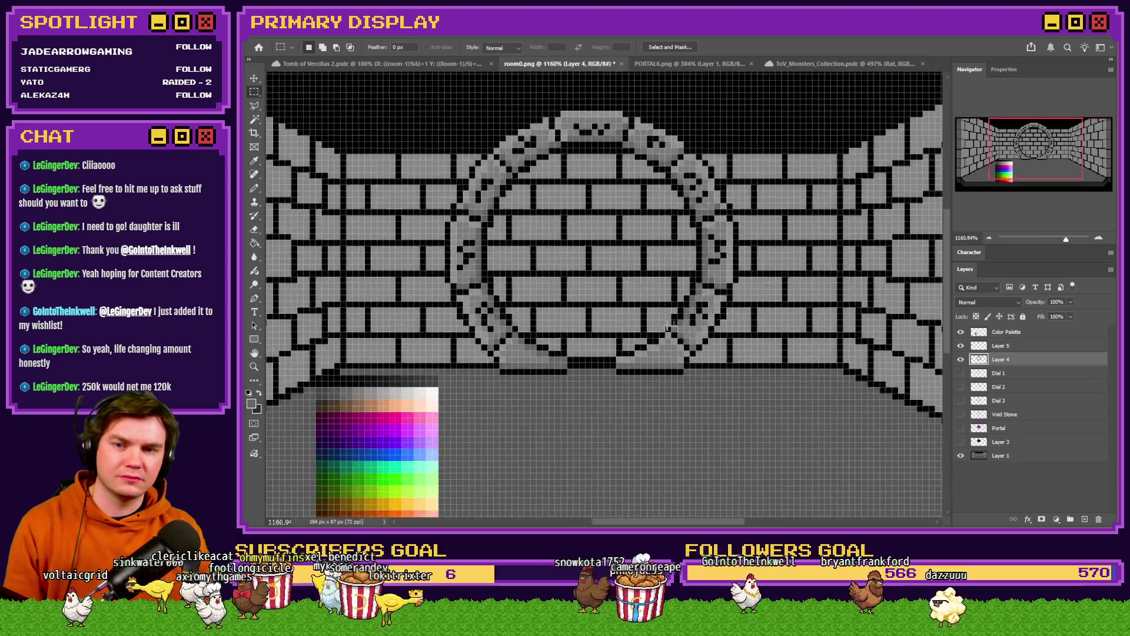
pyautogui.scroll(-1, 709, 389)
pyautogui.scroll(-2, 710, 388)
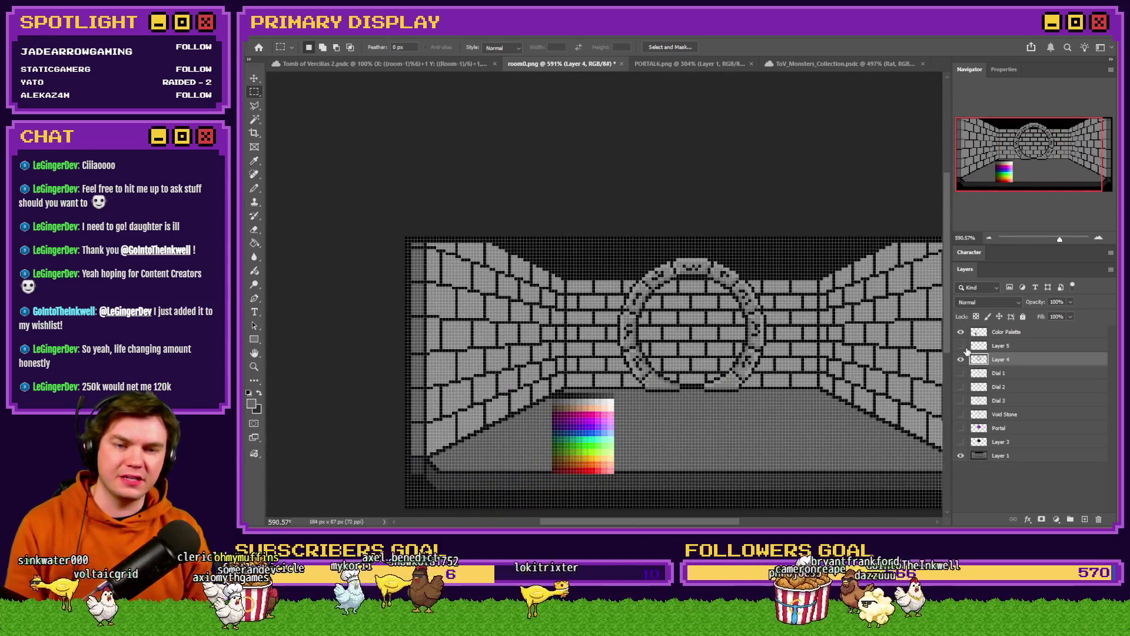
# Compare the ring without Layer 5, then merge Layer 5 down into Layer 4
pyautogui.click(961, 346)
pyautogui.scroll(2, 788, 344)
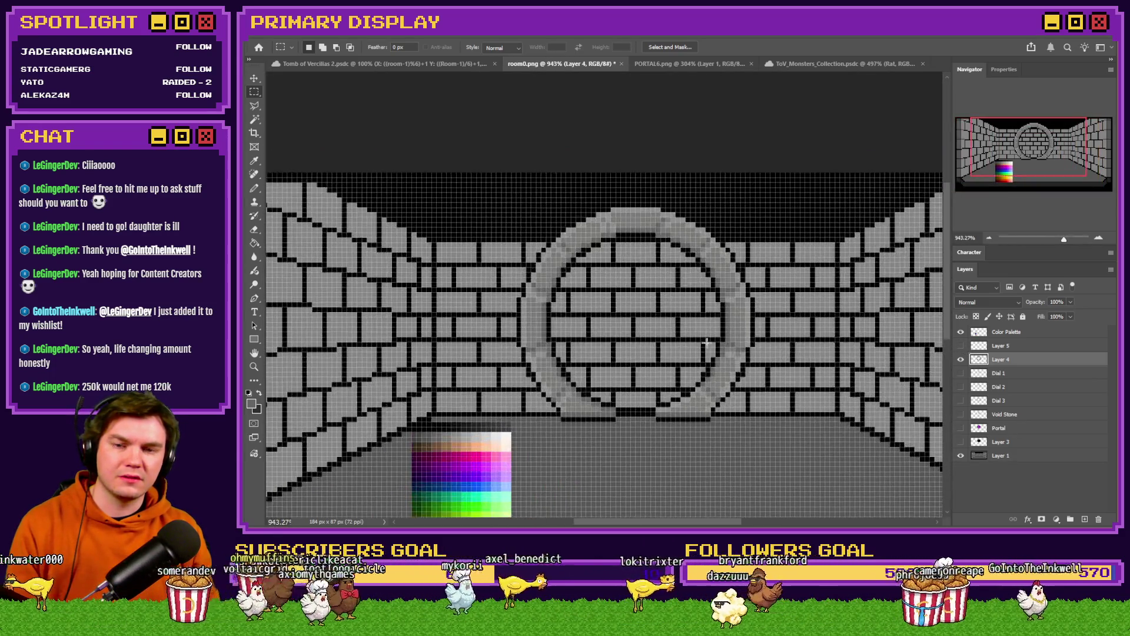
pyautogui.scroll(-1, 768, 342)
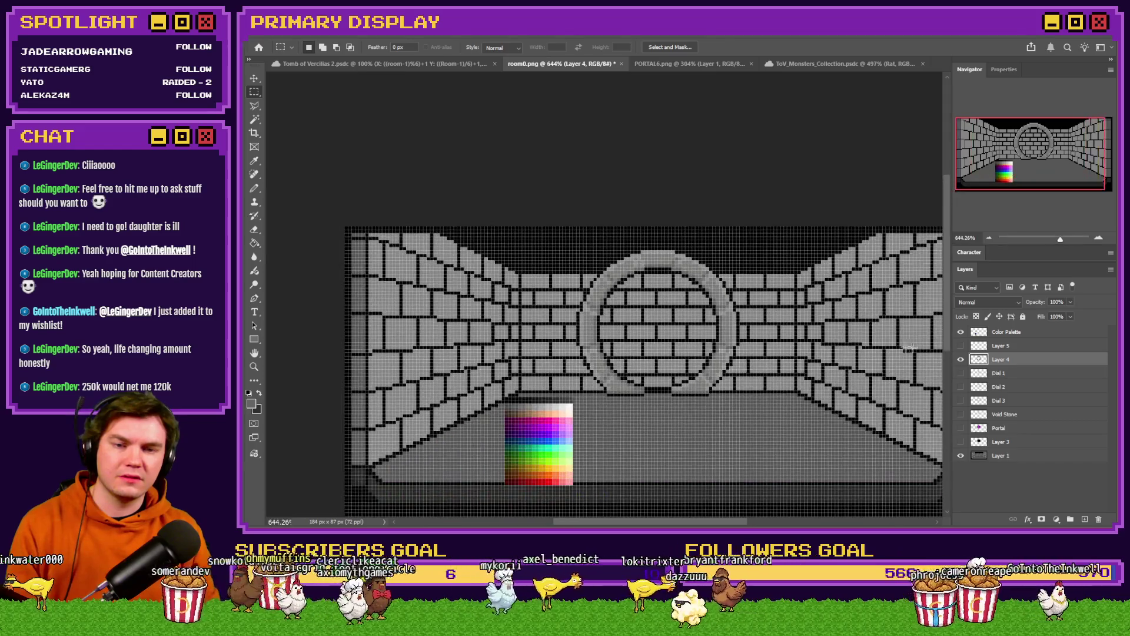
pyautogui.click(961, 347)
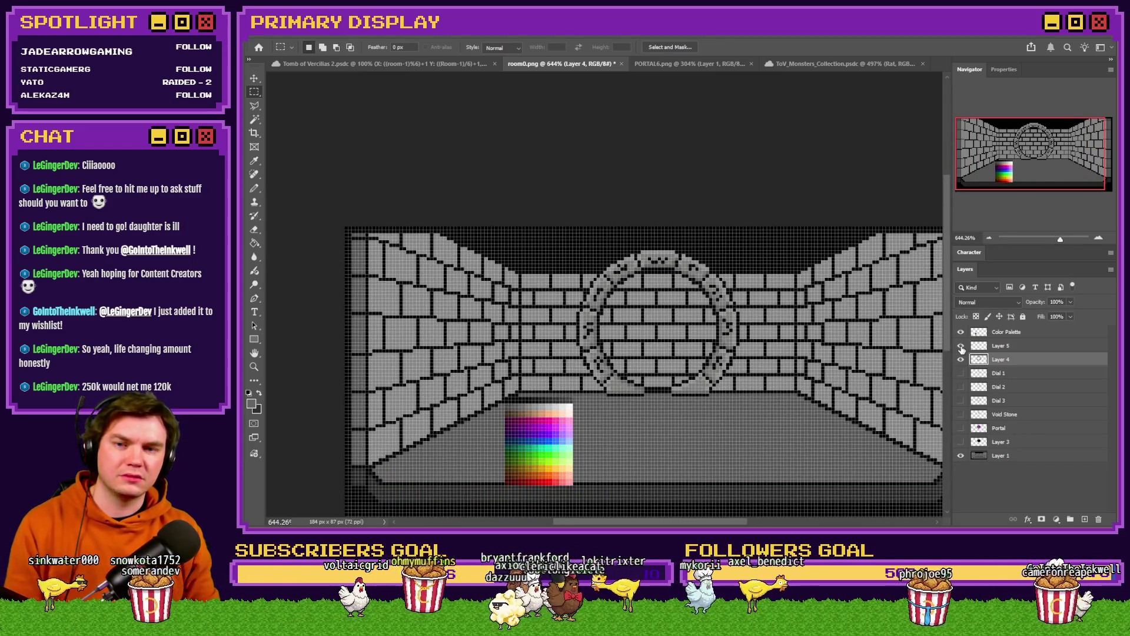
pyautogui.click(1001, 348)
pyautogui.hotkey('ctrl', 'e')
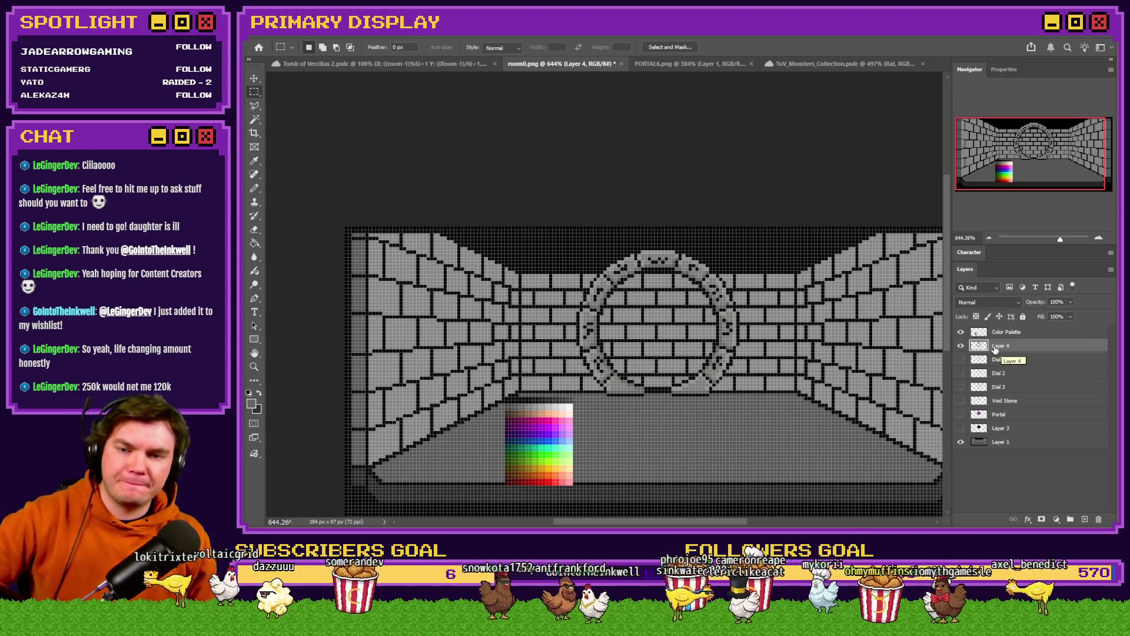
pyautogui.scroll(-2, 706, 344)
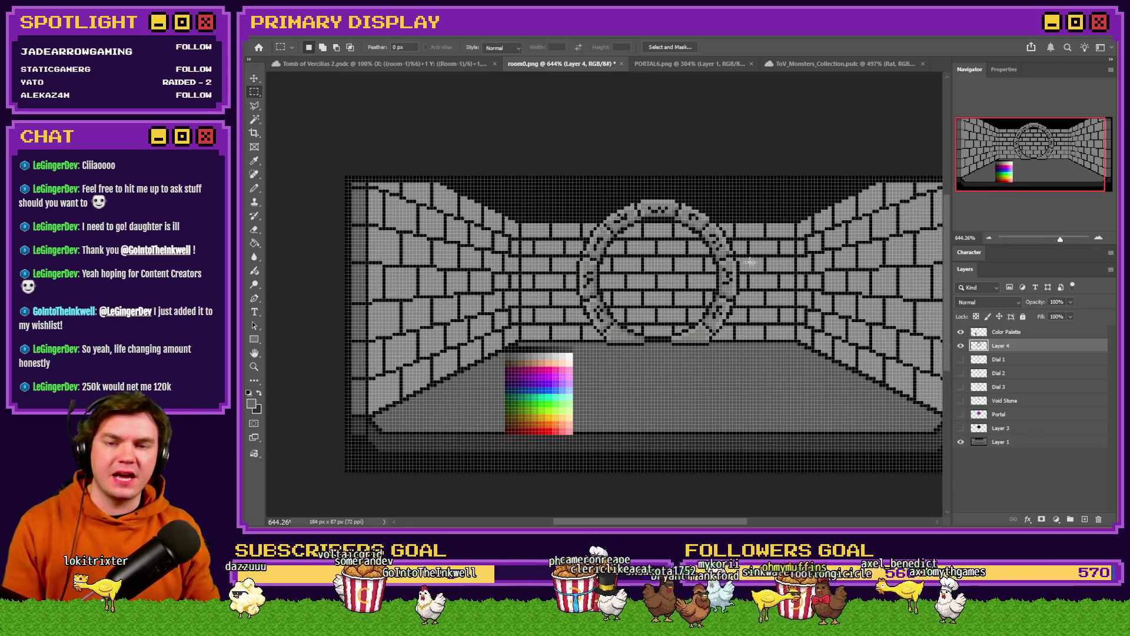
# Delete the stray black pixels selected under the ring's base
pyautogui.keyDown('alt'); pyautogui.scroll(10, 721, 350); pyautogui.keyUp('alt')
pyautogui.moveTo(525, 321); pyautogui.dragTo(607, 351)
pyautogui.press('Delete')
pyautogui.keyDown('alt'); pyautogui.scroll(-5, 608, 345); pyautogui.keyUp('alt')
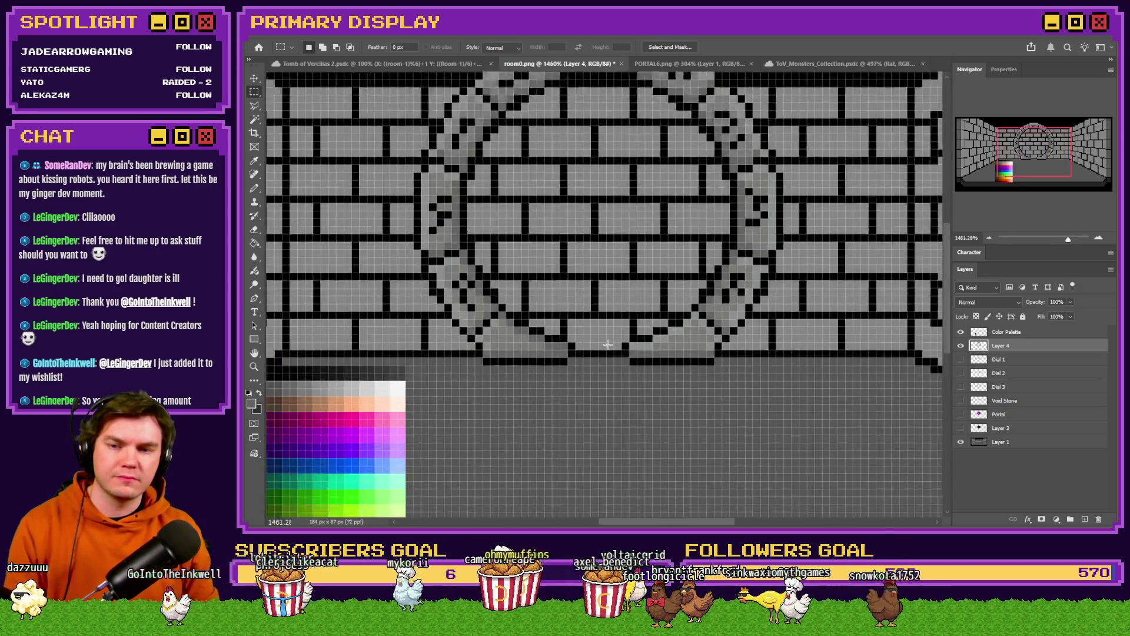
pyautogui.keyDown('alt'); pyautogui.scroll(-4, 608, 344); pyautogui.keyUp('alt')
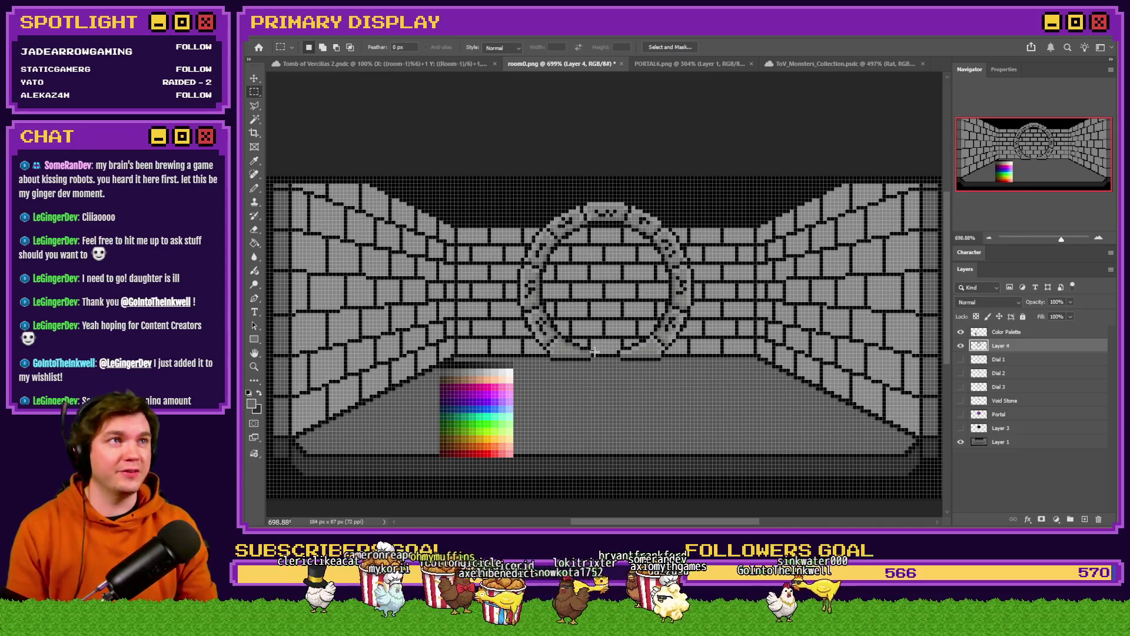
# Put Layer 4 into a new Group 1, then preview the Dial 1 artwork on the ring
pyautogui.hotkey('ctrl', 'g')
pyautogui.keyDown('alt'); pyautogui.scroll(5, 595, 347); pyautogui.keyUp('alt')
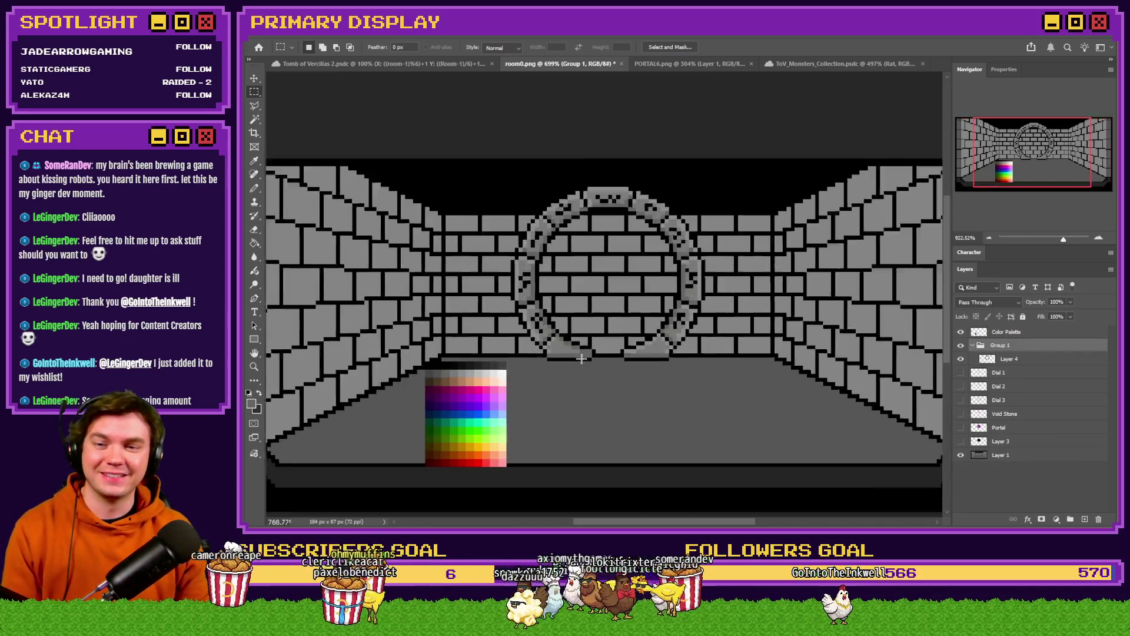
pyautogui.keyDown('alt'); pyautogui.scroll(-4, 595, 341); pyautogui.keyUp('alt')
pyautogui.keyDown('alt'); pyautogui.scroll(3, 598, 302); pyautogui.keyUp('alt')
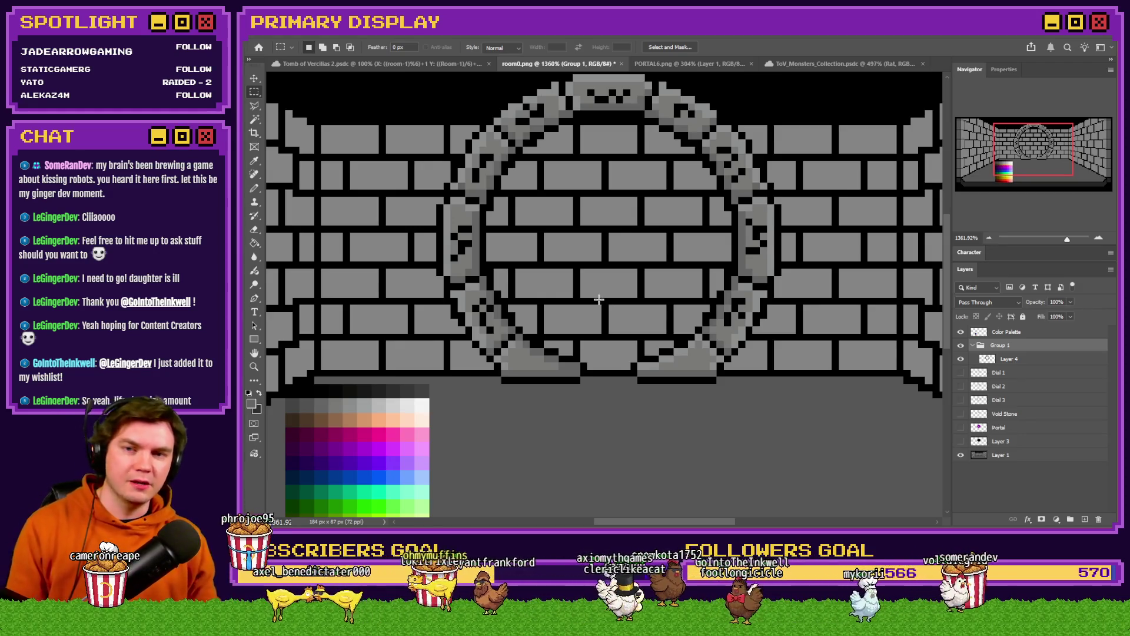
pyautogui.keyDown('alt'); pyautogui.scroll(-2, 599, 304); pyautogui.keyUp('alt')
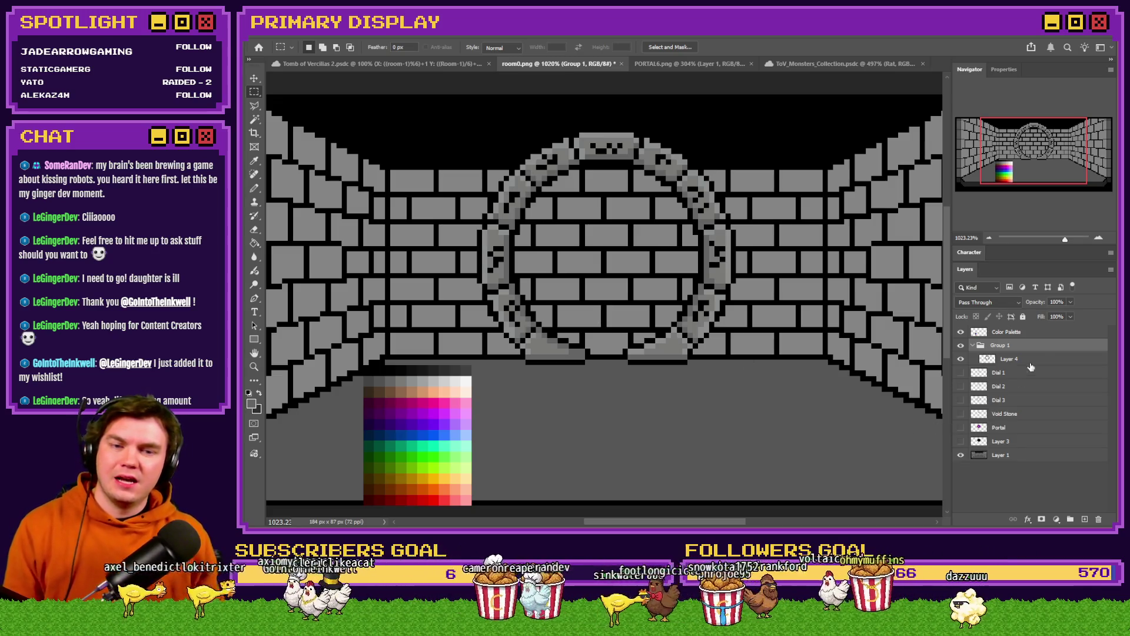
pyautogui.hotkey('ctrl', 'z')
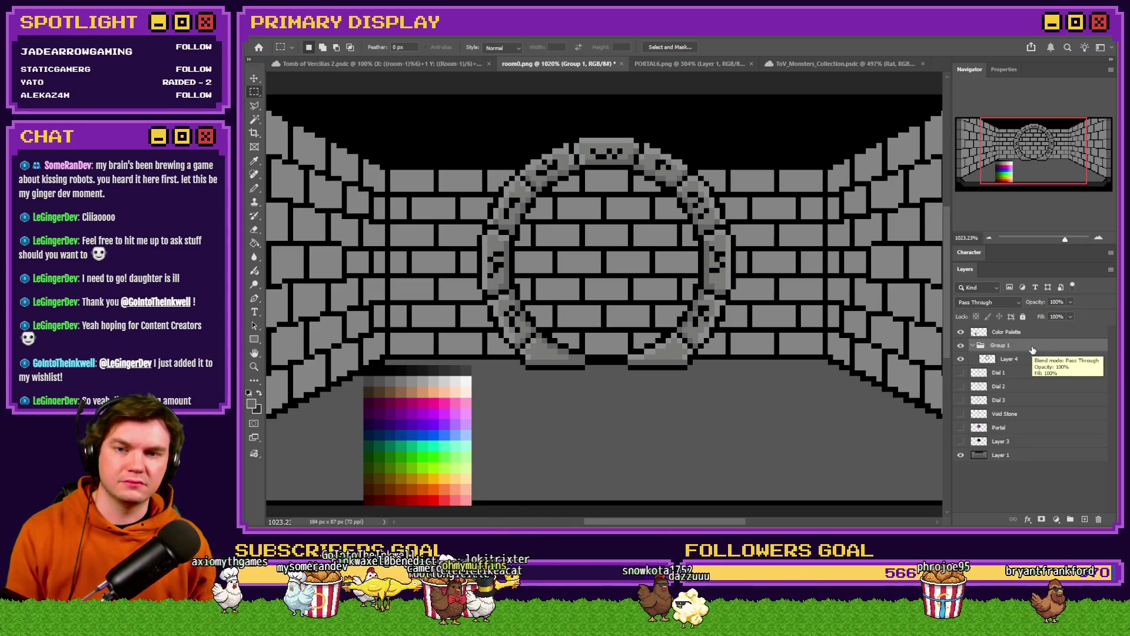
pyautogui.scroll(-2, 636, 359)
pyautogui.scroll(1, 636, 359)
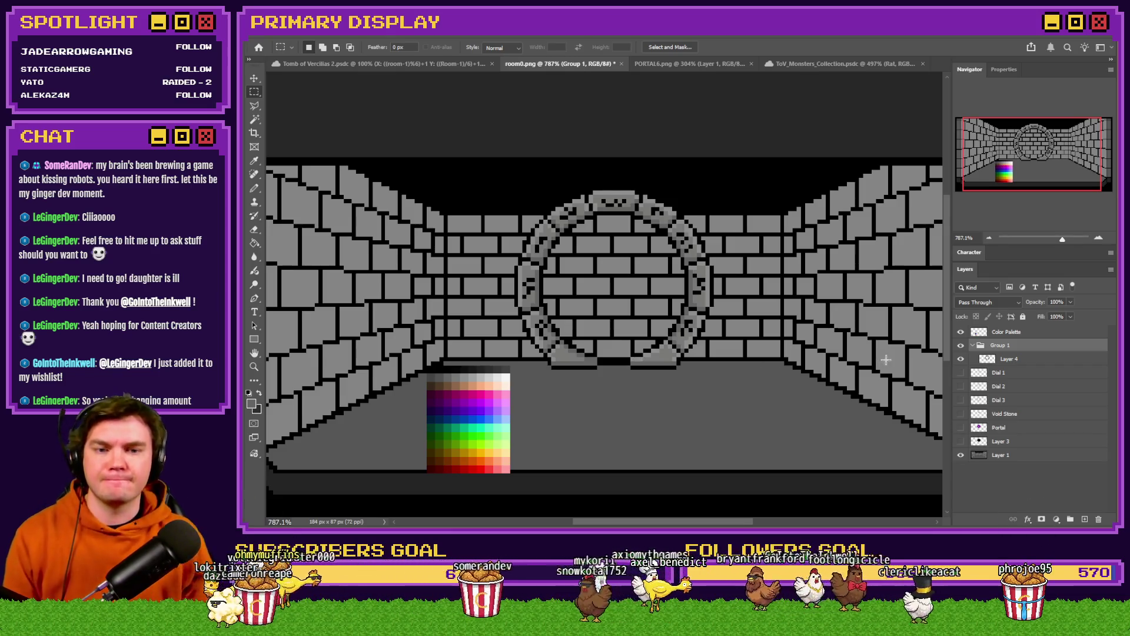
pyautogui.click(960, 373)
# Hide Dial 1, show and select the Portal layer, and free-transform it 75° clockwise
pyautogui.click(960, 373)
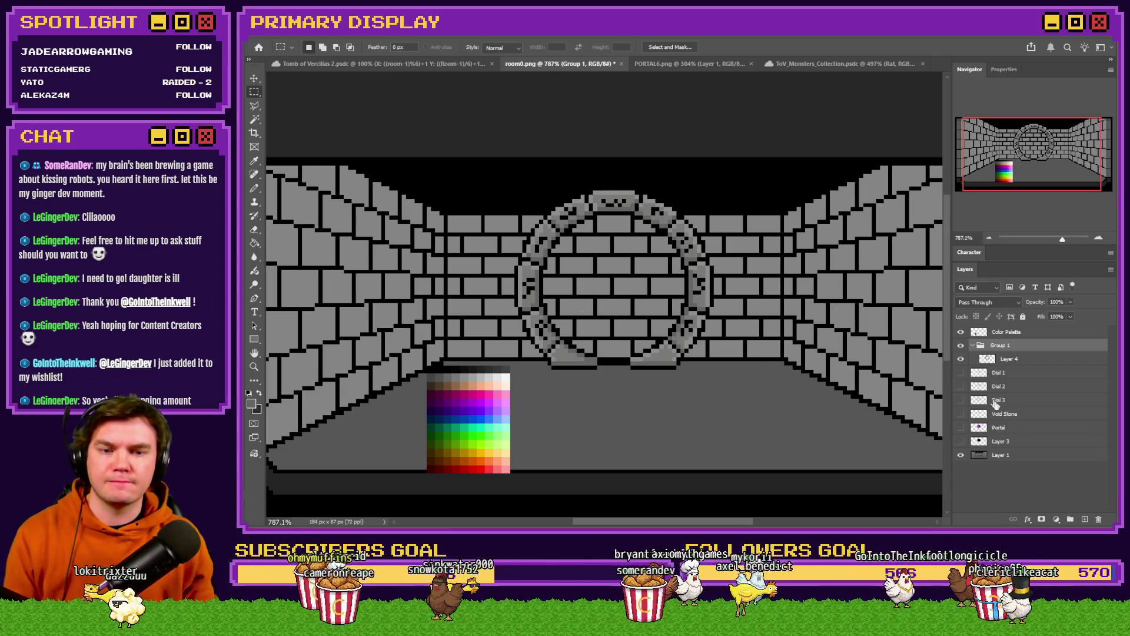
pyautogui.click(961, 427)
pyautogui.click(999, 428)
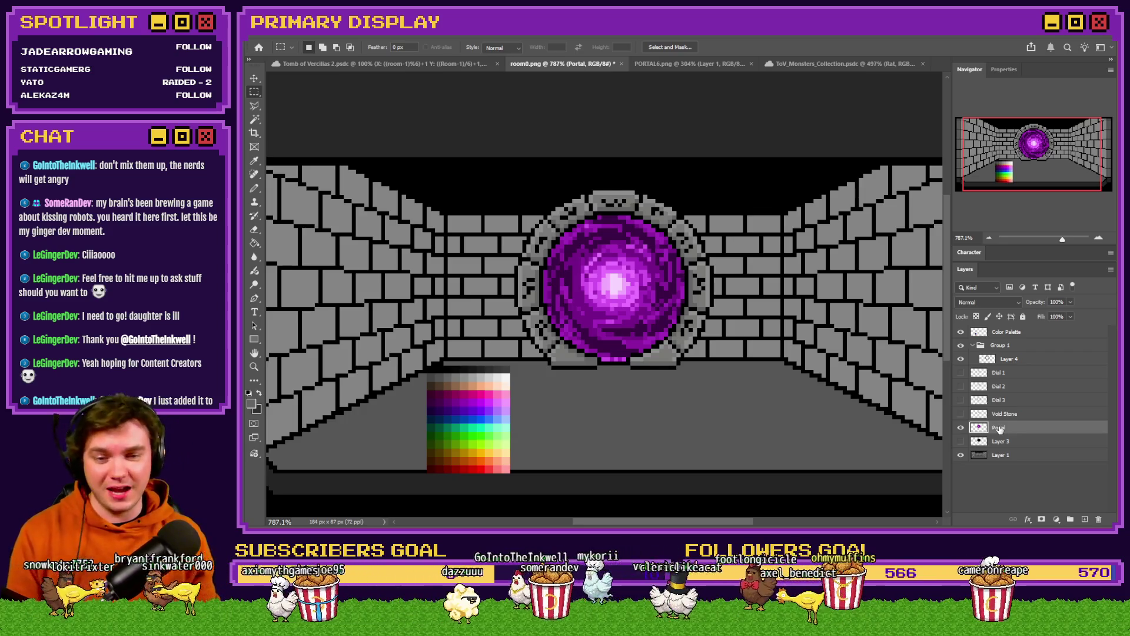
pyautogui.rightClick(654, 319)
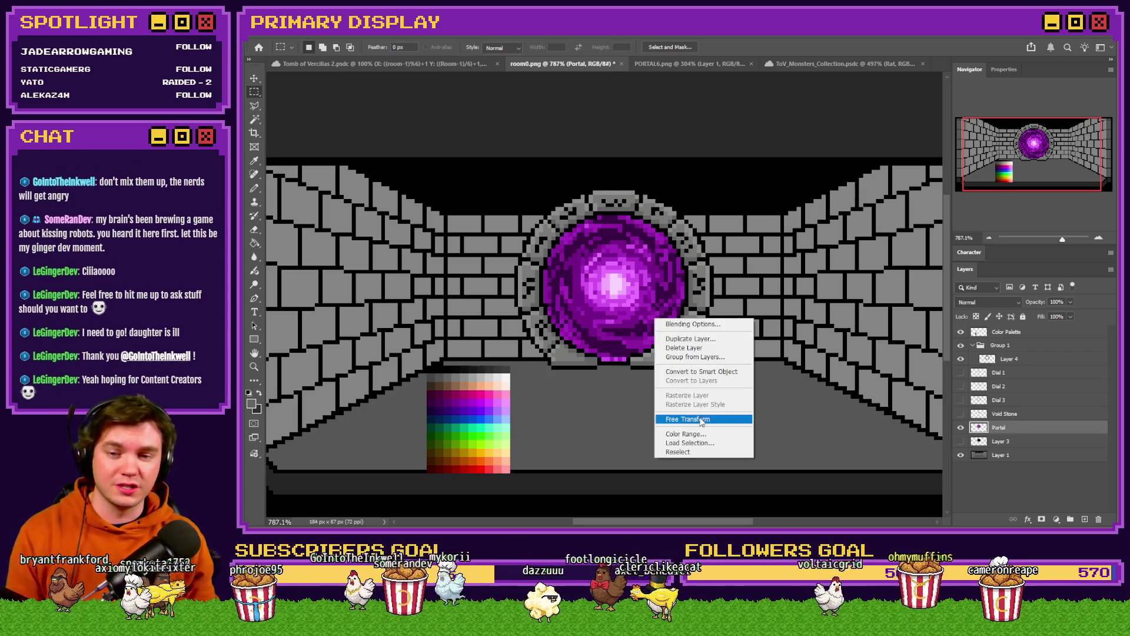
pyautogui.click(701, 416)
pyautogui.moveTo(628, 194)
pyautogui.mouseDown()
pyautogui.moveTo(692, 200)
pyautogui.moveTo(760, 272)
pyautogui.mouseUp()
pyautogui.press('Return')
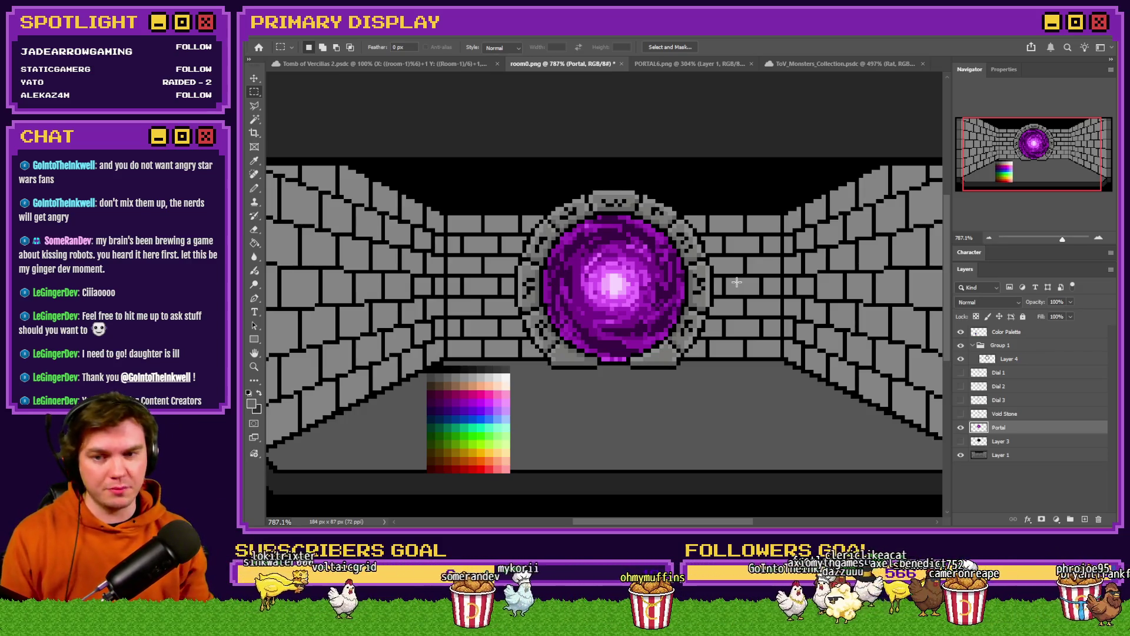
pyautogui.scroll(5, 610, 364)
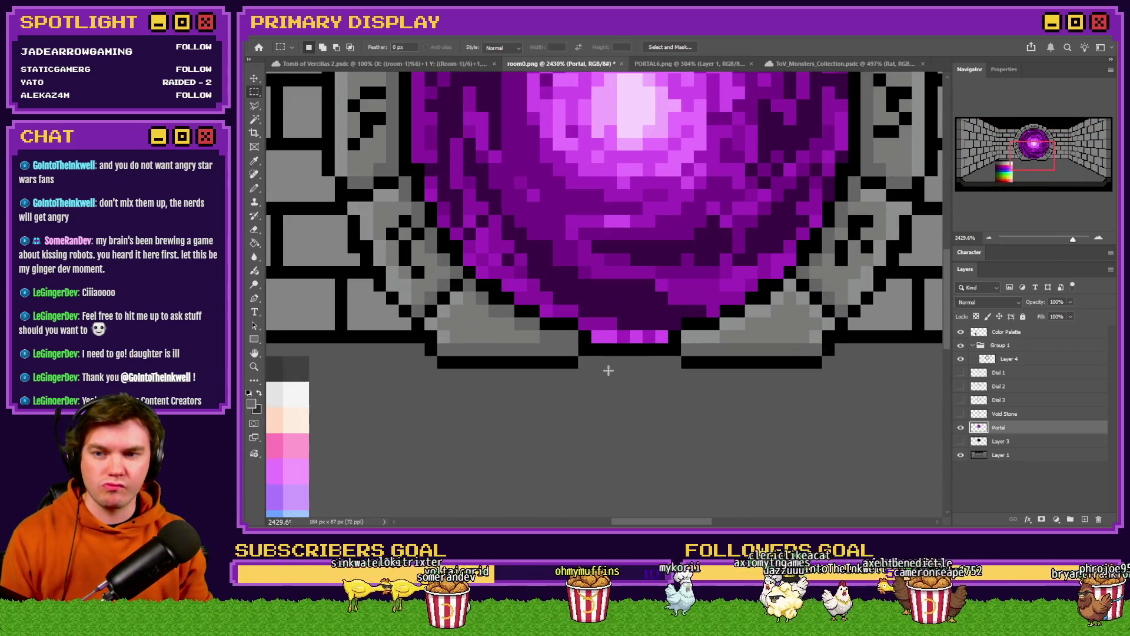
pyautogui.scroll(-3, 608, 370)
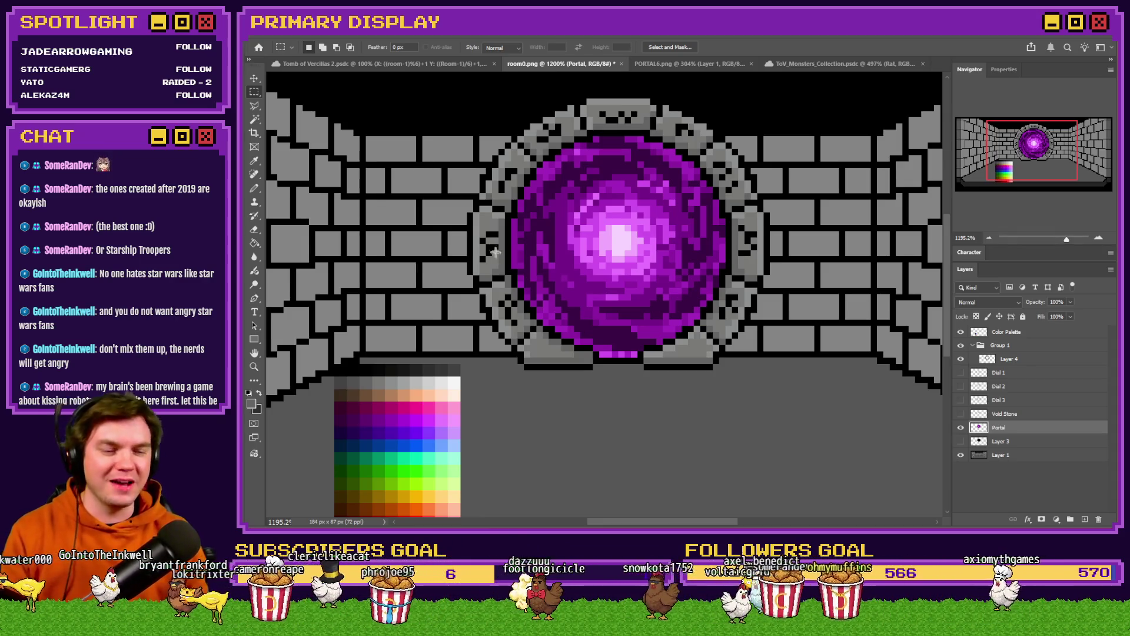
pyautogui.scroll(-3, 671, 202)
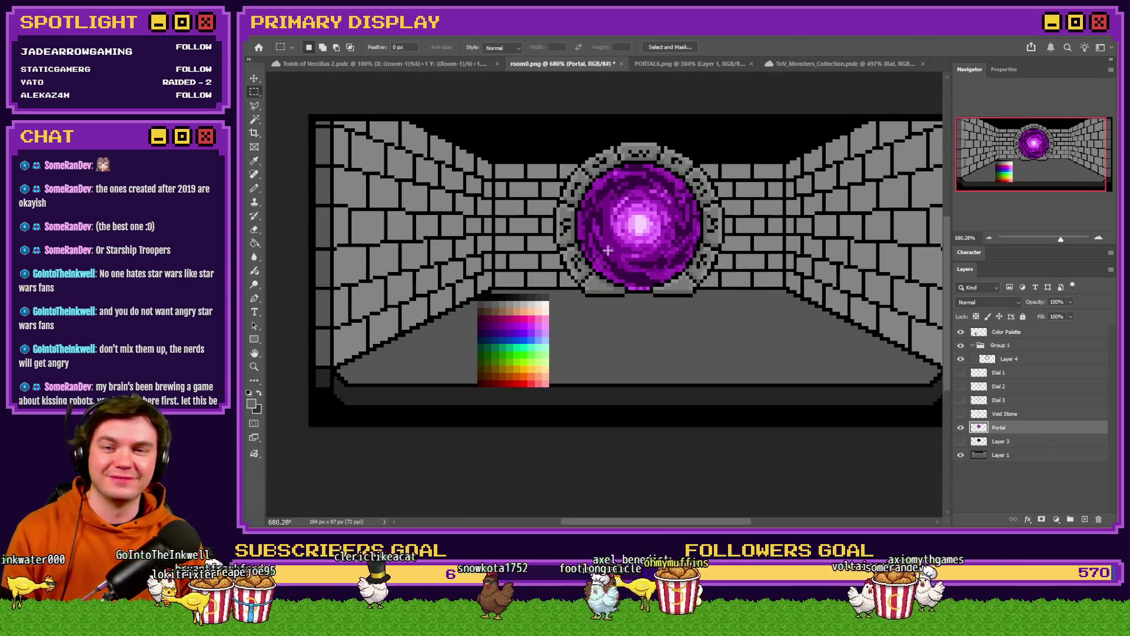
pyautogui.scroll(2, 611, 244)
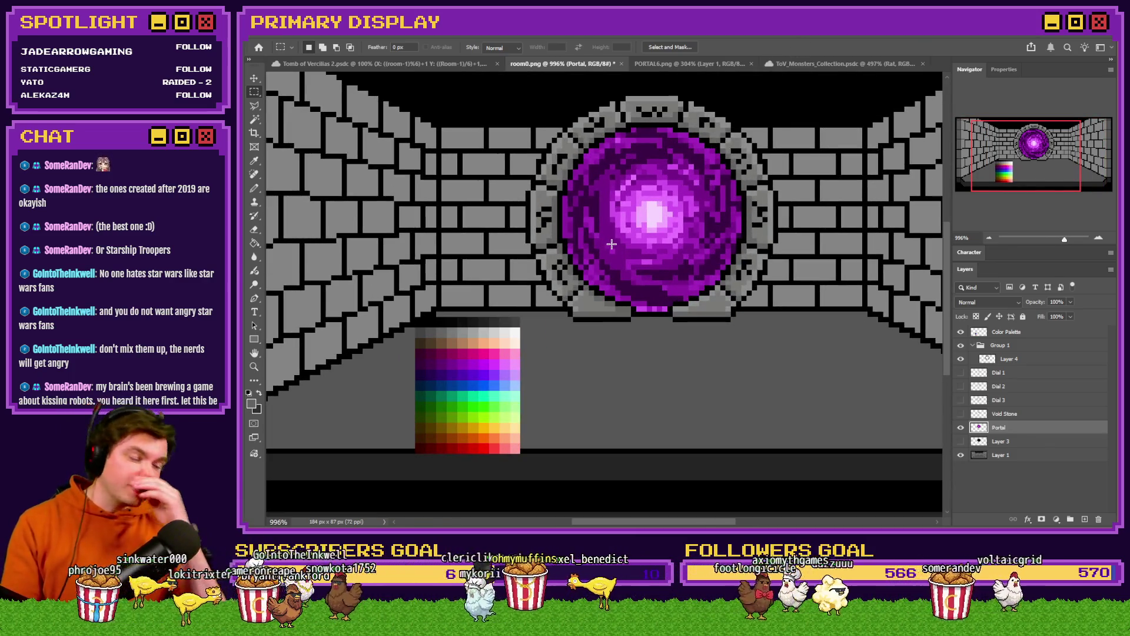
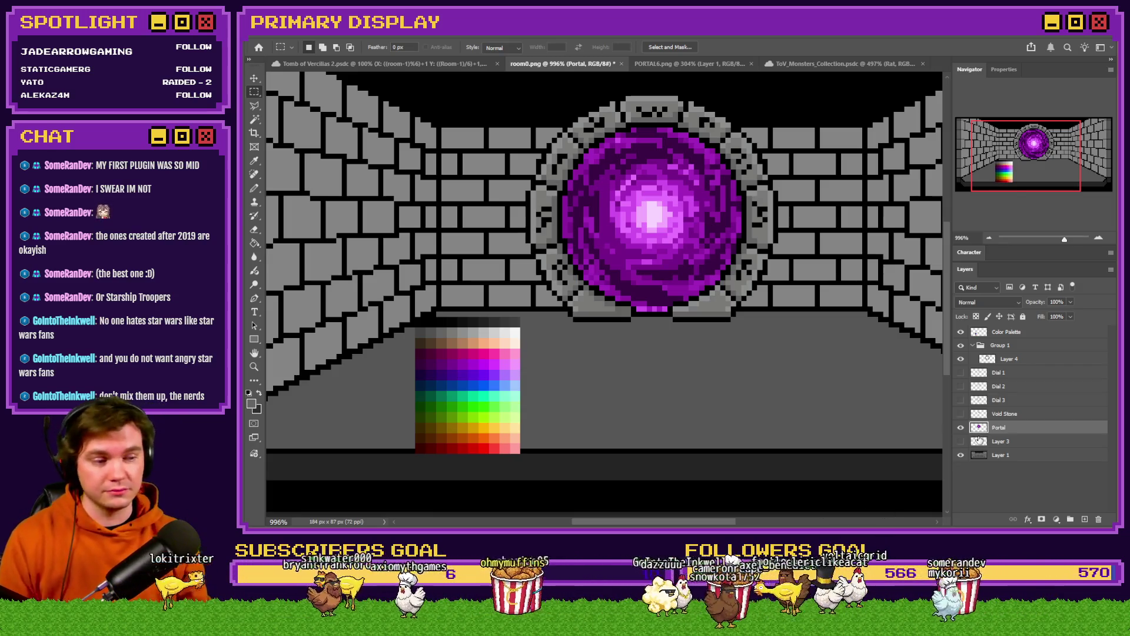
# Make the Dial 1, Dial 2 and Dial 3 layers visible over the purple portal
pyautogui.click(961, 373)
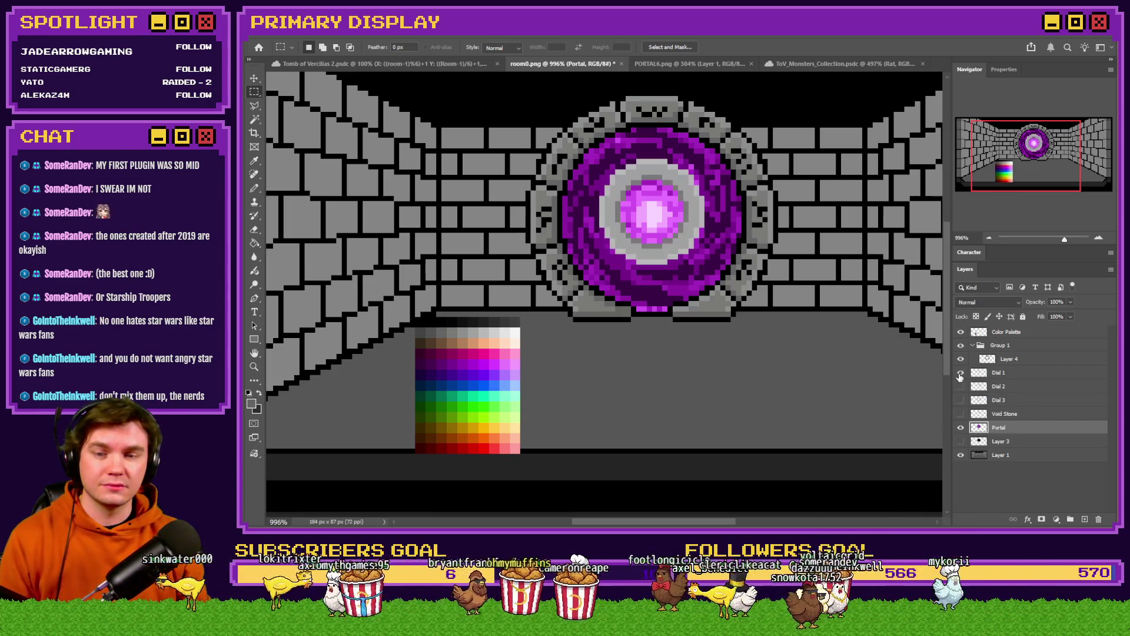
pyautogui.click(960, 386)
pyautogui.click(961, 400)
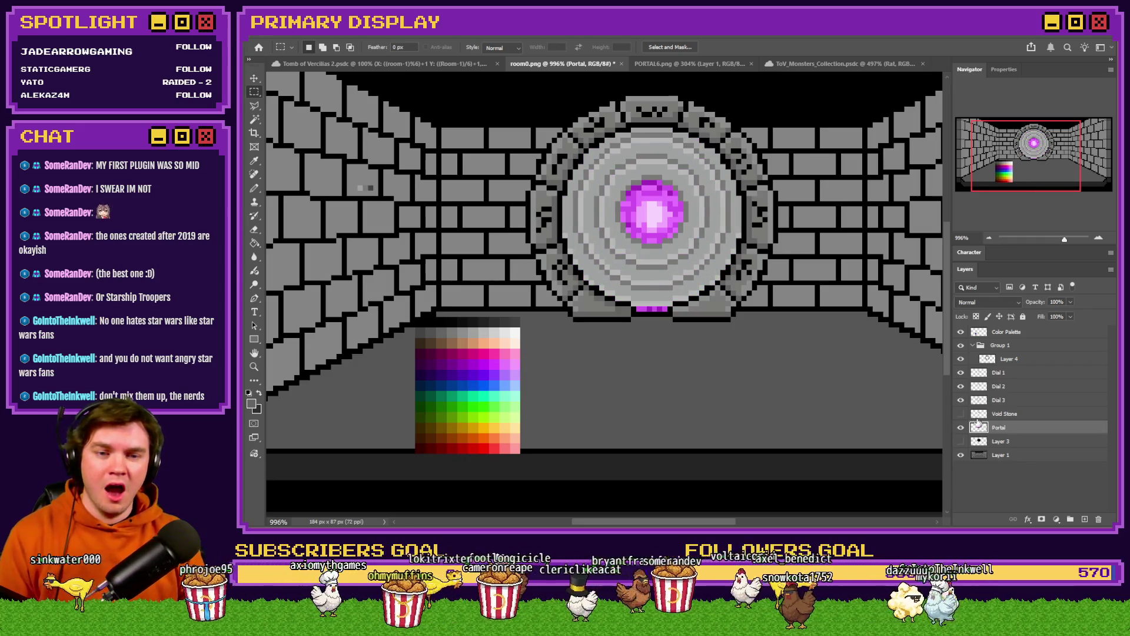
pyautogui.scroll(1, 575, 355)
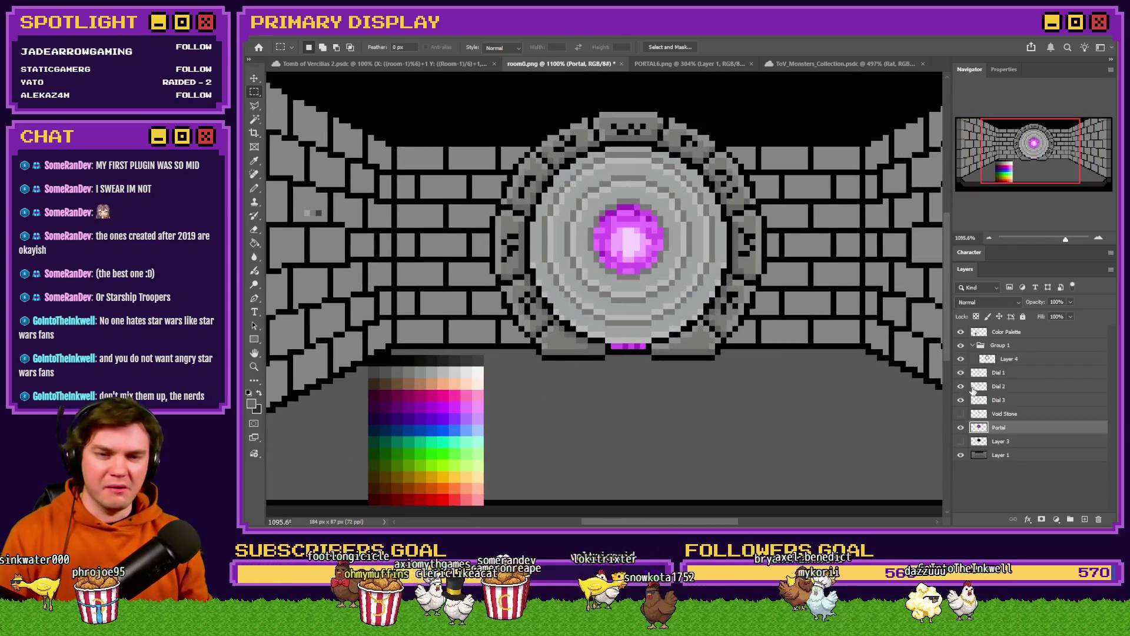
# Select all three dial layers and nudge them a pixel at a time into the stone frame
pyautogui.click(1007, 400)
pyautogui.keyDown('shift'); pyautogui.click(1010, 375); pyautogui.keyUp('shift')
pyautogui.press('Down')
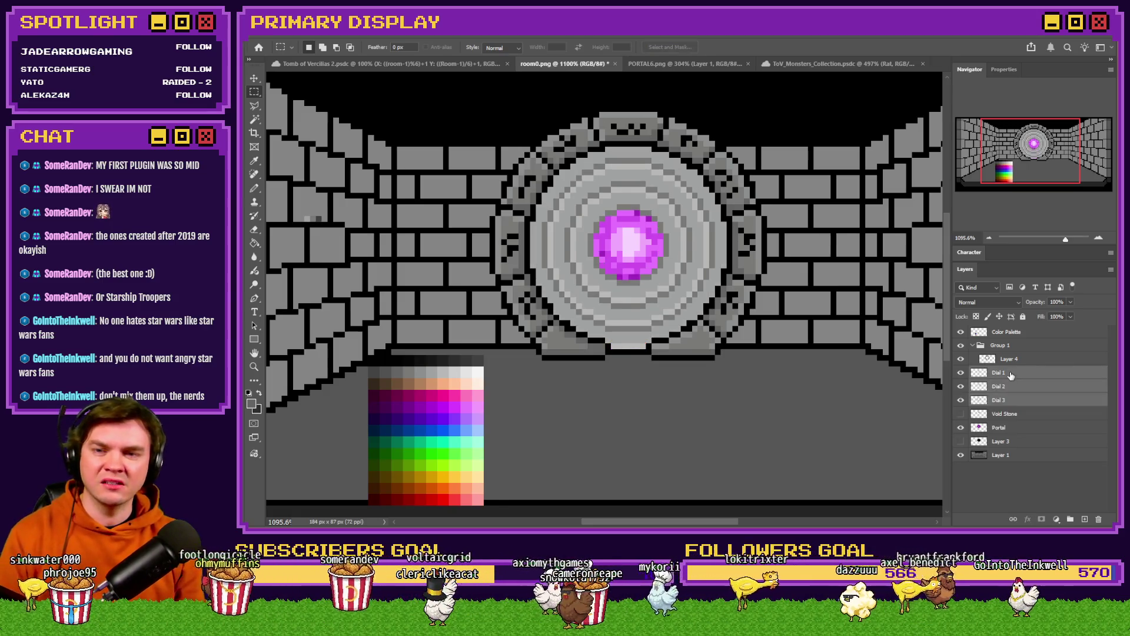
pyautogui.press('Up')
pyautogui.press('Down')
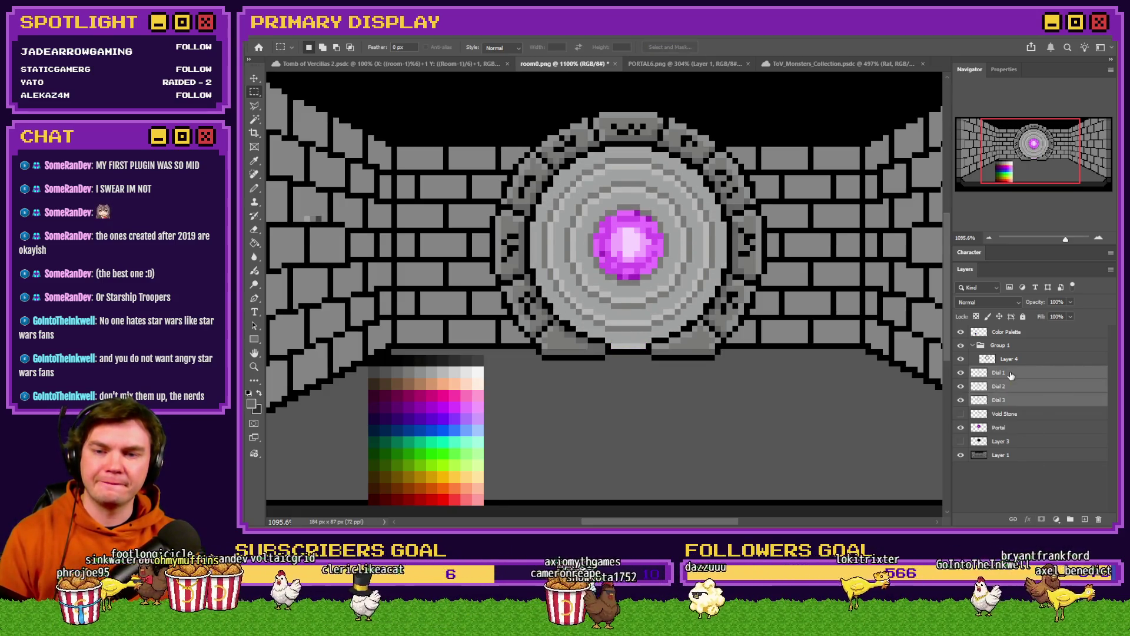
pyautogui.press('Down')
pyautogui.press('Up')
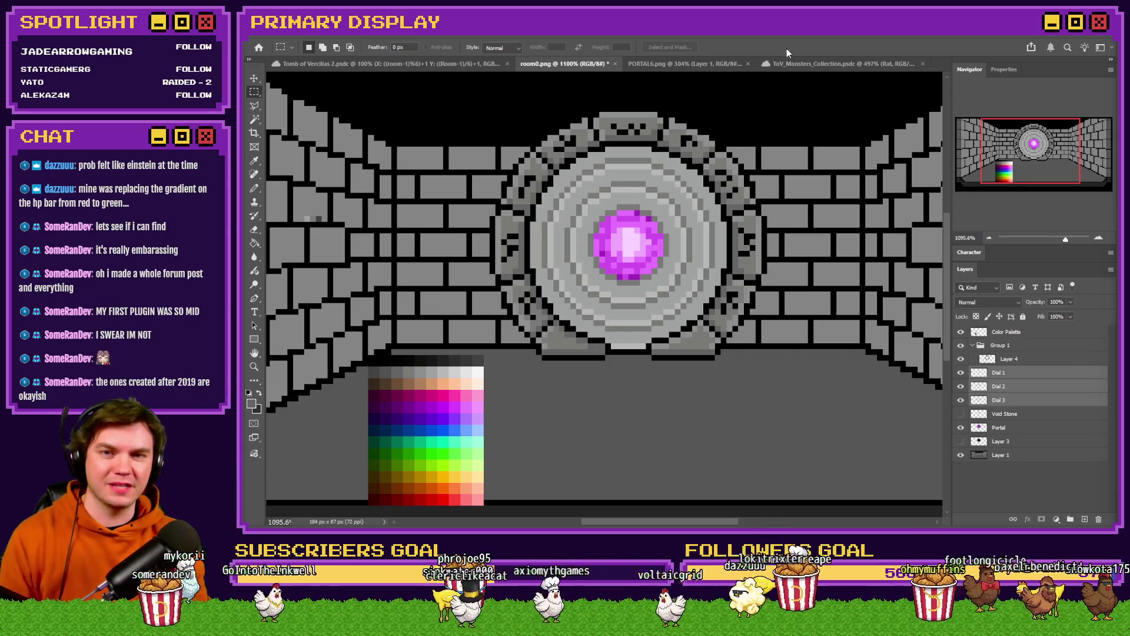
# Delete the Dial 1 layer after toggling it off and on to compare the portal
pyautogui.scroll(3, 636, 281)
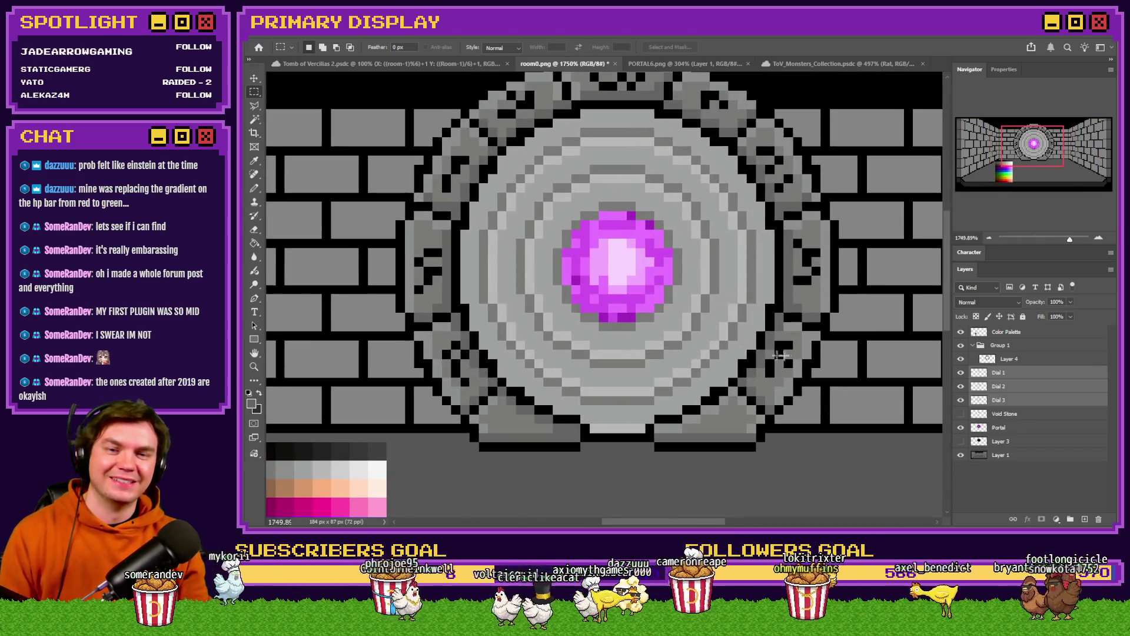
pyautogui.click(1031, 378)
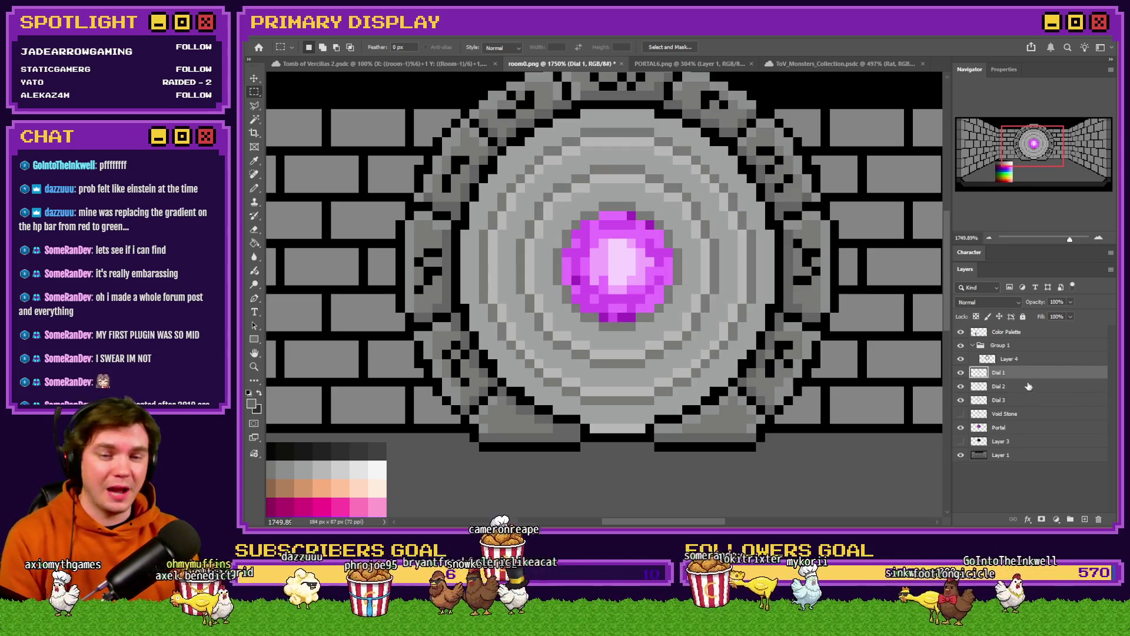
pyautogui.click(961, 372)
pyautogui.click(960, 373)
pyautogui.press('Delete')
pyautogui.press('Delete')
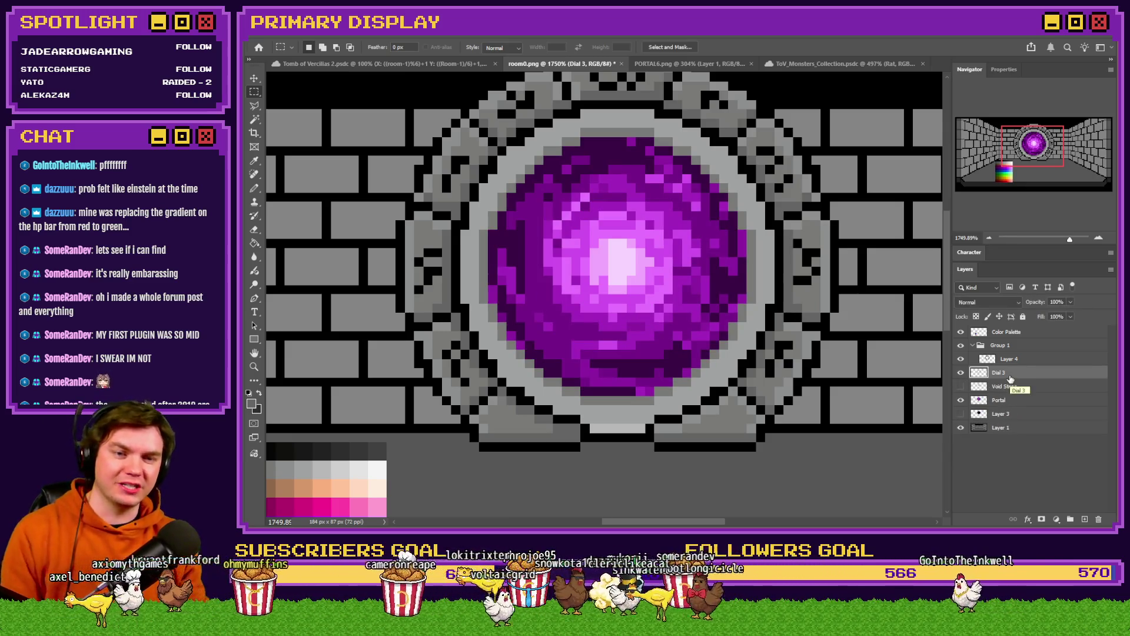
# Drag the Dial 3 ring left off the portal onto the brick wall
pyautogui.scroll(-2, 701, 416)
pyautogui.scroll(-2, 701, 417)
pyautogui.moveTo(645, 328); pyautogui.dragTo(403, 328)
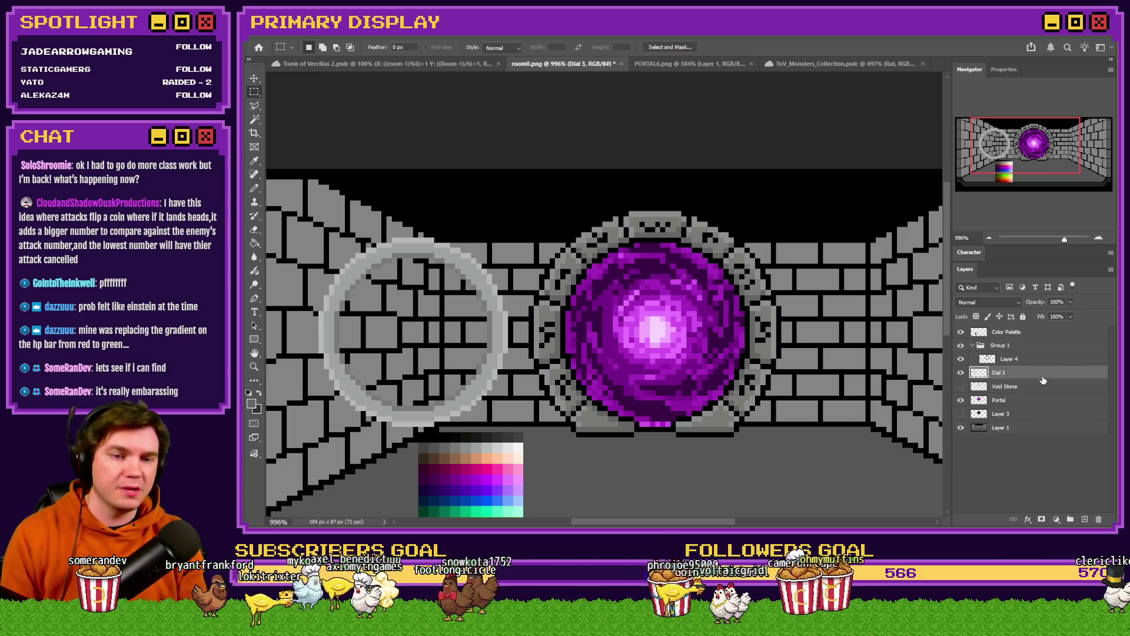
# Draw a 36×36 px elliptical selection around the portal orb, shifted one pixel to align
pyautogui.scroll(-2, 776, 320)
pyautogui.scroll(4, 776, 320)
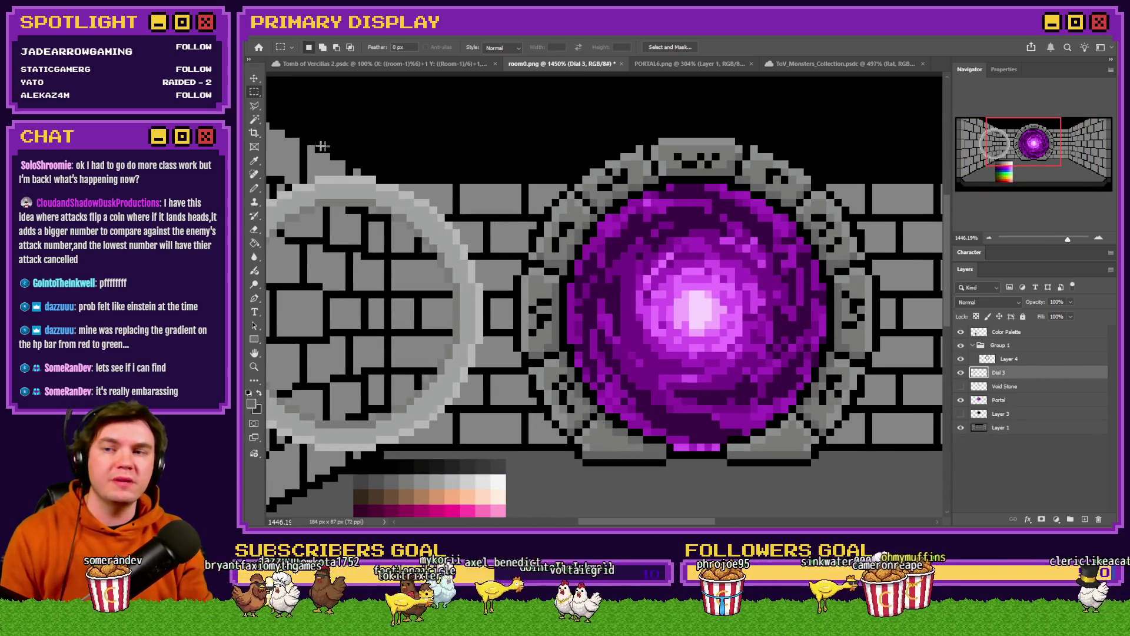
pyautogui.moveTo(255, 91); pyautogui.dragTo(281, 105)
pyautogui.hscroll(3, 650, 231)
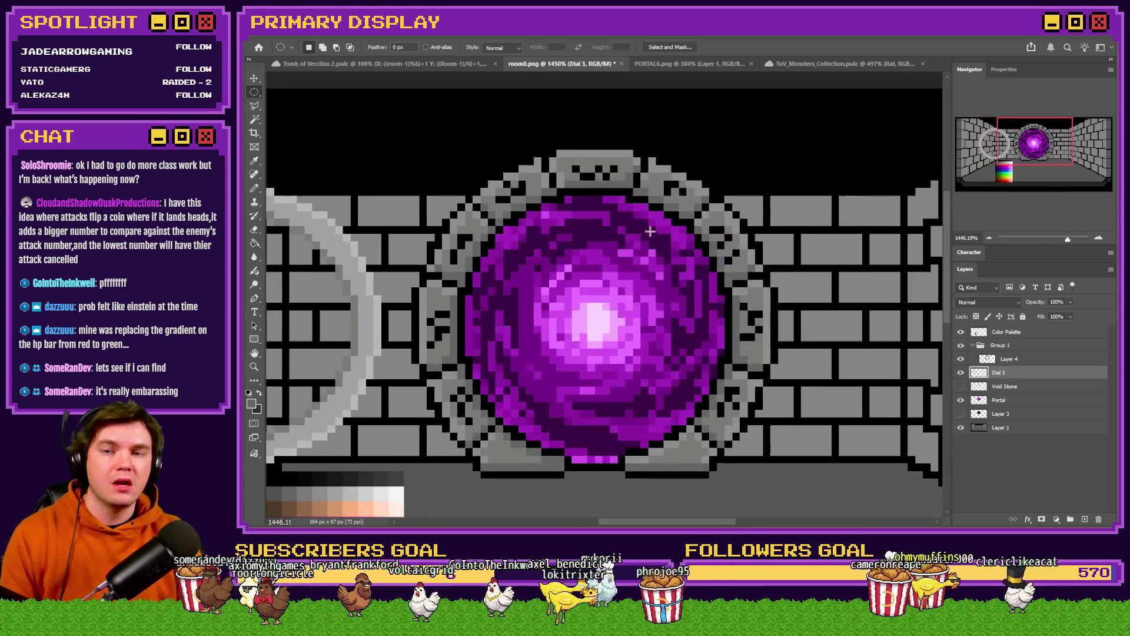
pyautogui.moveTo(467, 307); pyautogui.dragTo(716, 326)
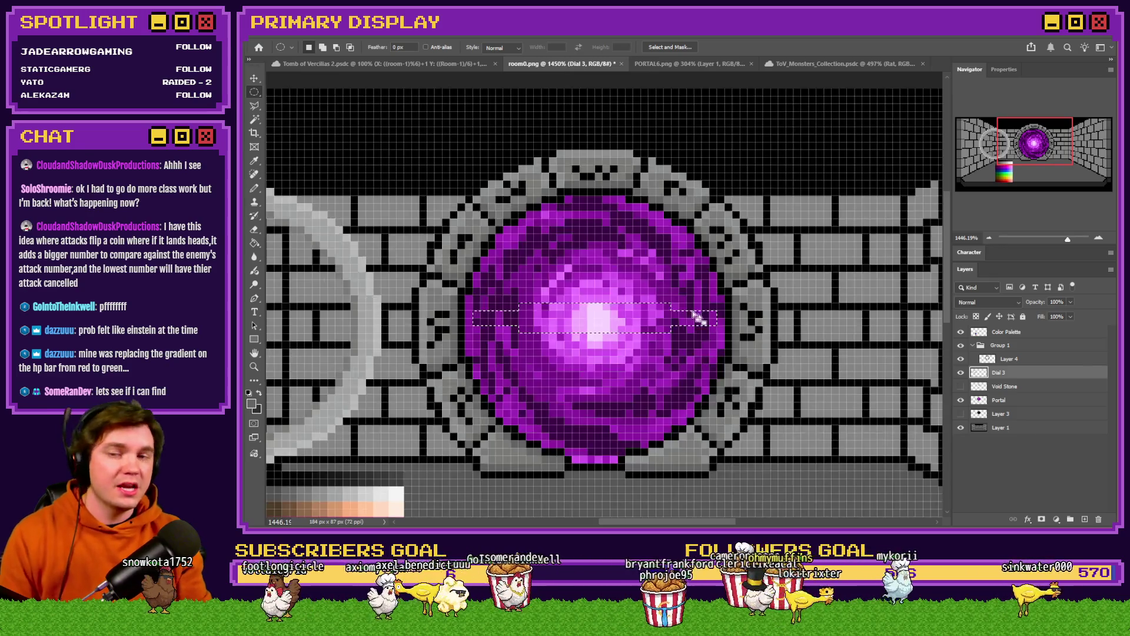
pyautogui.moveTo(468, 200); pyautogui.dragTo(723, 467)
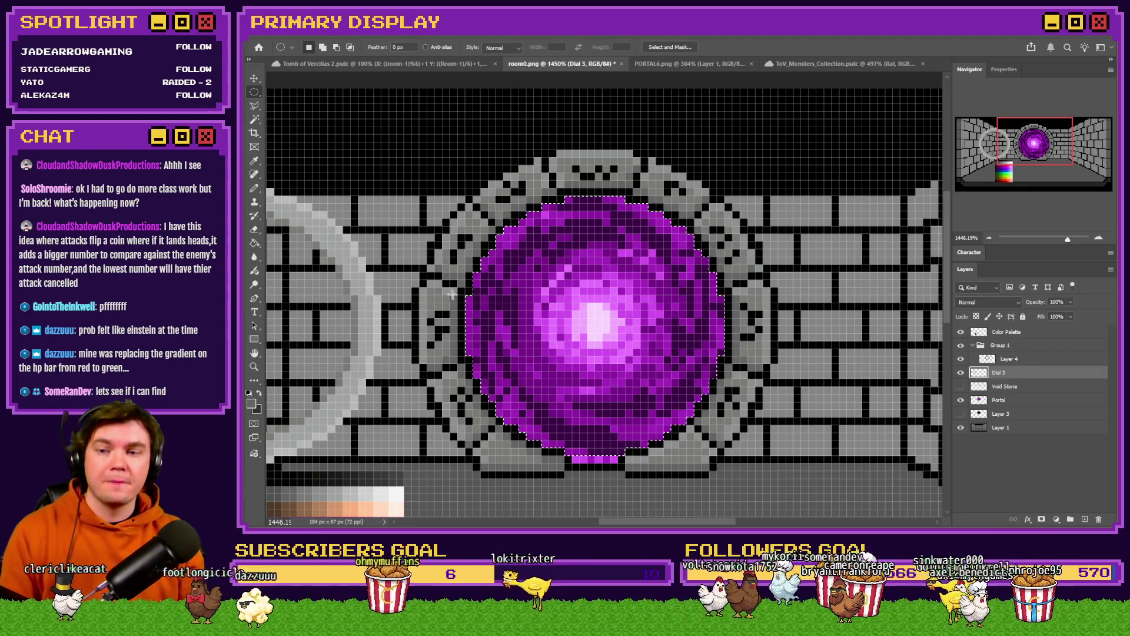
pyautogui.moveTo(453, 294)
pyautogui.mouseDown()
pyautogui.moveTo(609, 370)
pyautogui.moveTo(729, 390)
pyautogui.mouseUp()
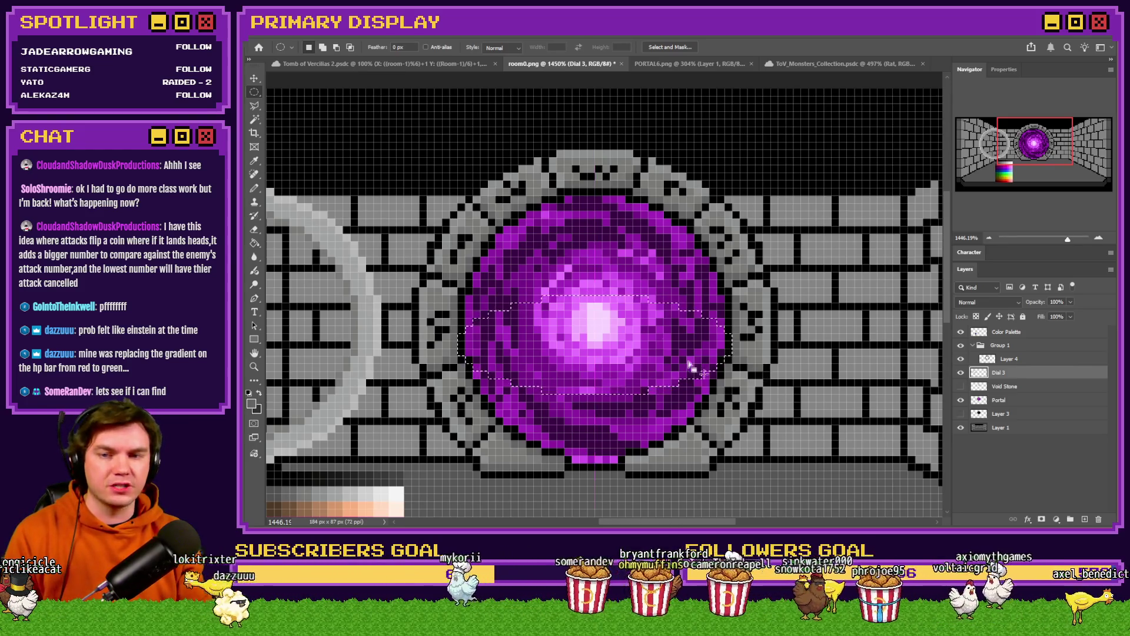
pyautogui.moveTo(474, 194)
pyautogui.mouseDown()
pyautogui.moveTo(636, 407)
pyautogui.moveTo(727, 456)
pyautogui.moveTo(733, 488)
pyautogui.mouseUp()
pyautogui.moveTo(606, 353); pyautogui.dragTo(597, 356)
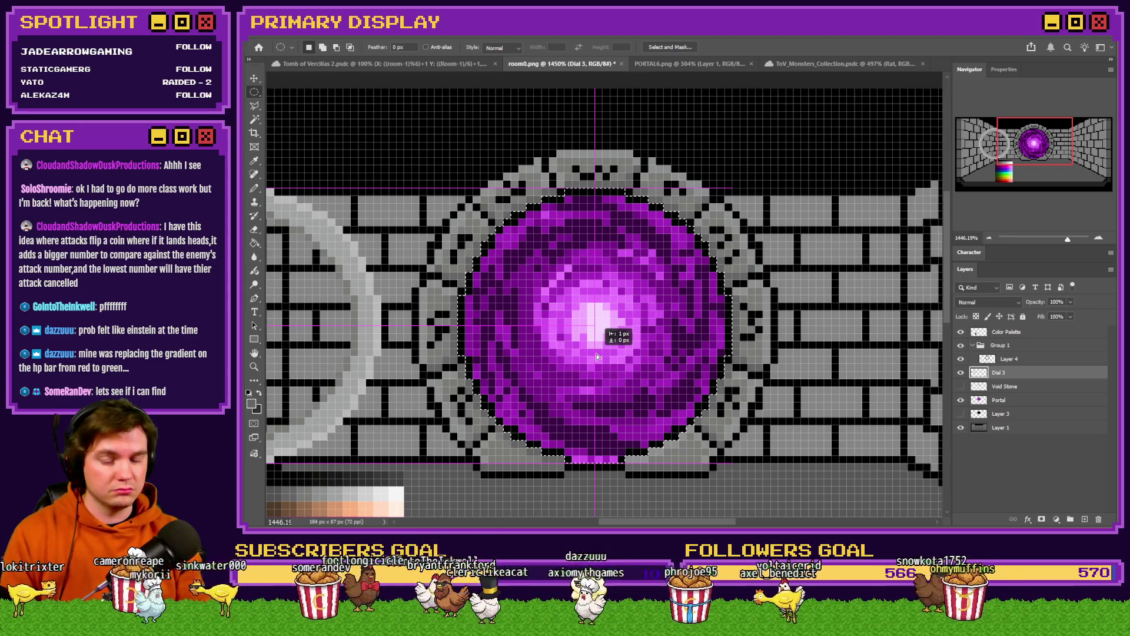
pyautogui.moveTo(597, 356); pyautogui.dragTo(598, 356)
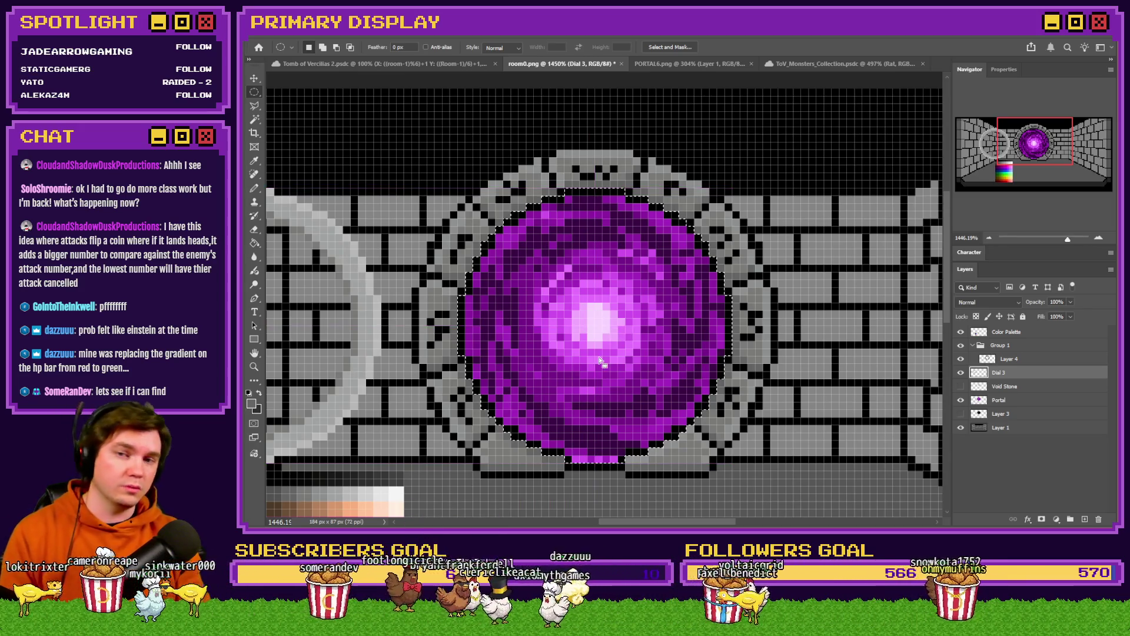
# Fill the circular portal selection with flat light grey using the Paint Bucket
pyautogui.click(256, 245)
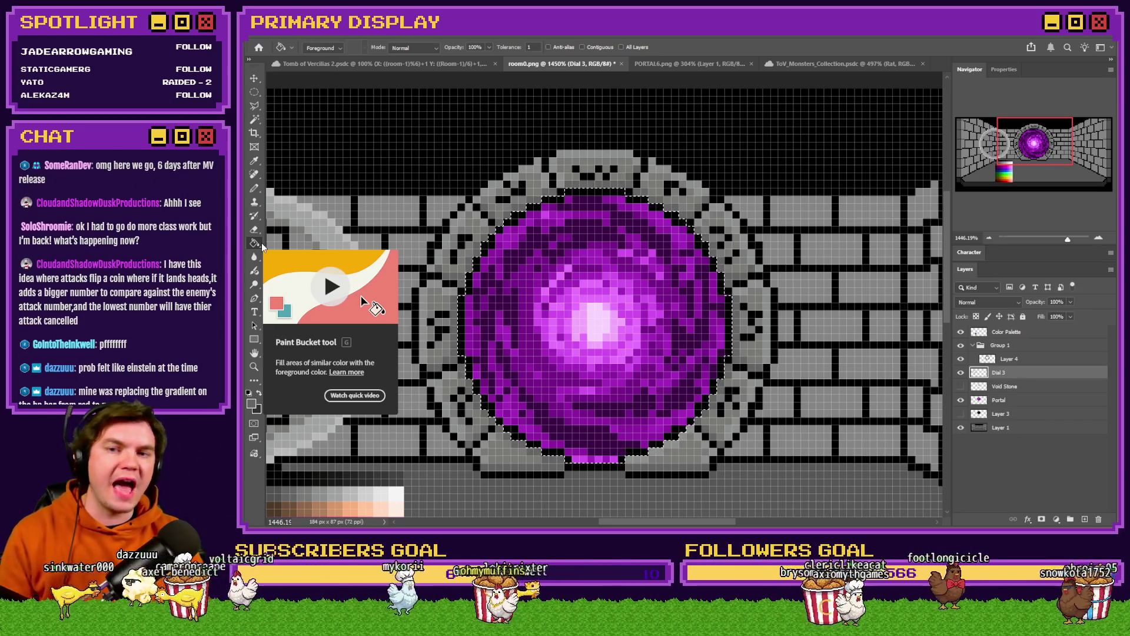
pyautogui.scroll(-3, 581, 292)
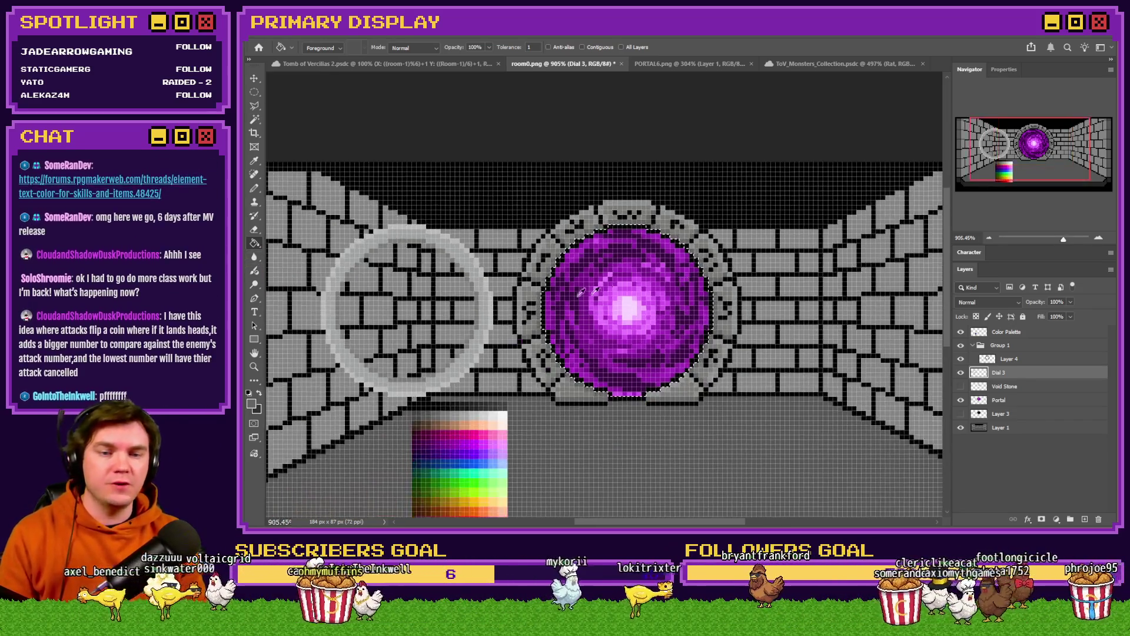
pyautogui.scroll(2, 582, 292)
pyautogui.click(633, 270)
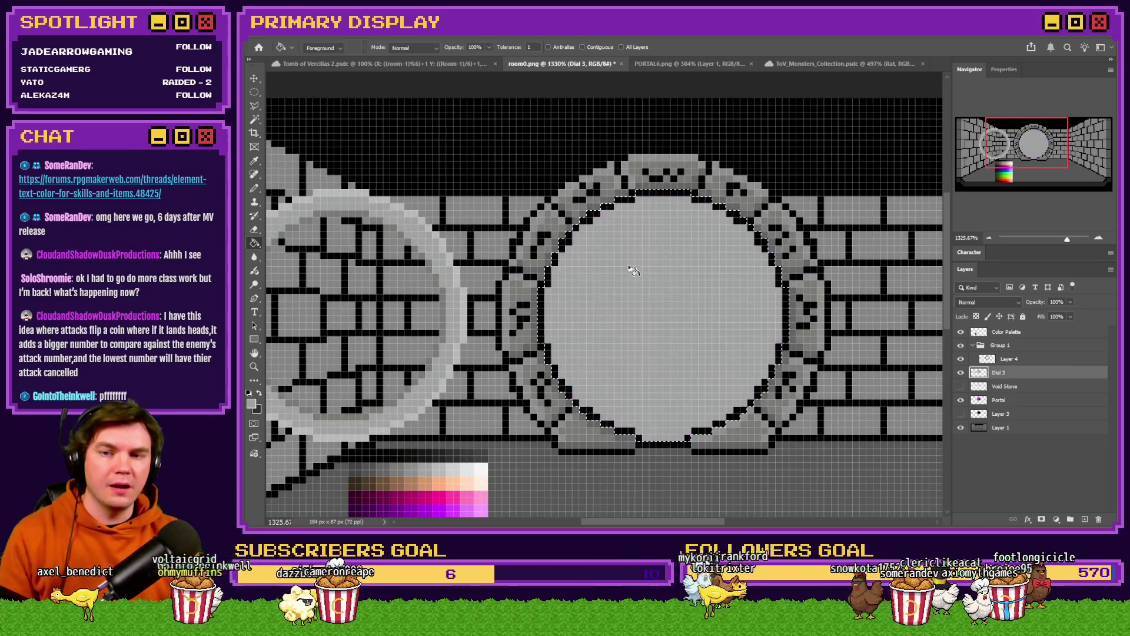
# Deselect the circle and switch to the plugin forum thread in the browser
pyautogui.click(254, 93)
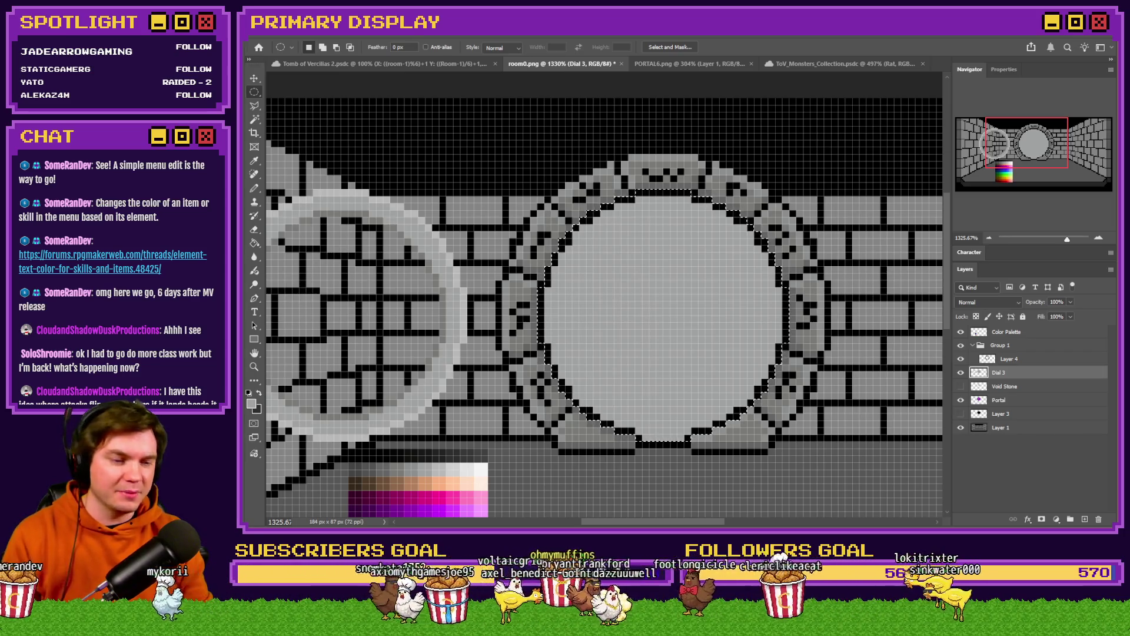
pyautogui.hotkey('ctrl', 'd')
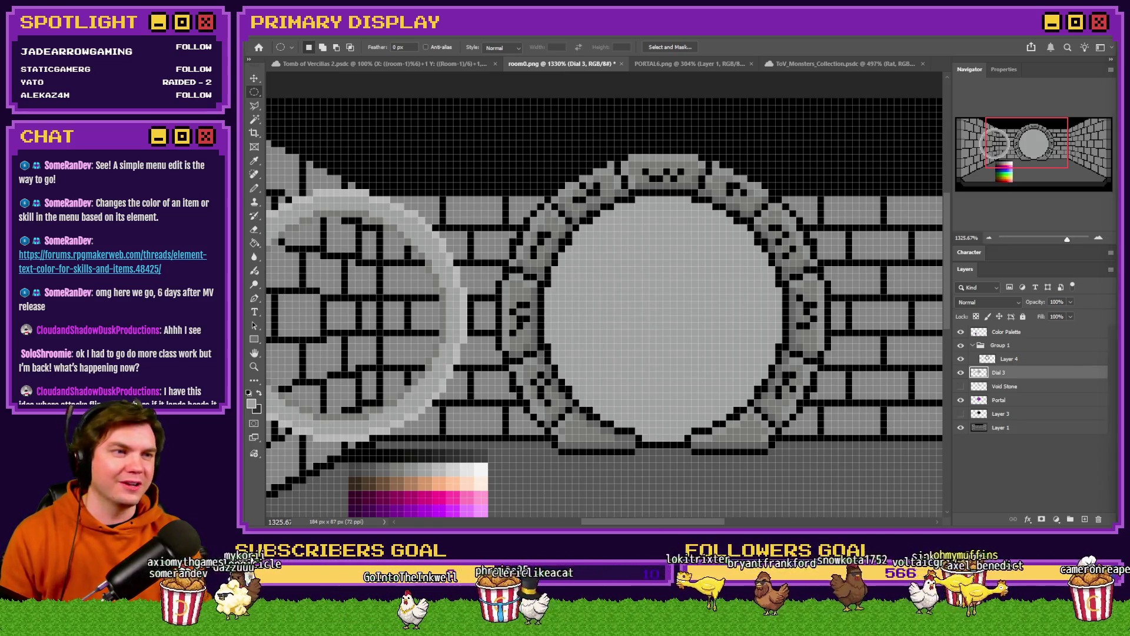
pyautogui.hotkey('alt', 'Tab')
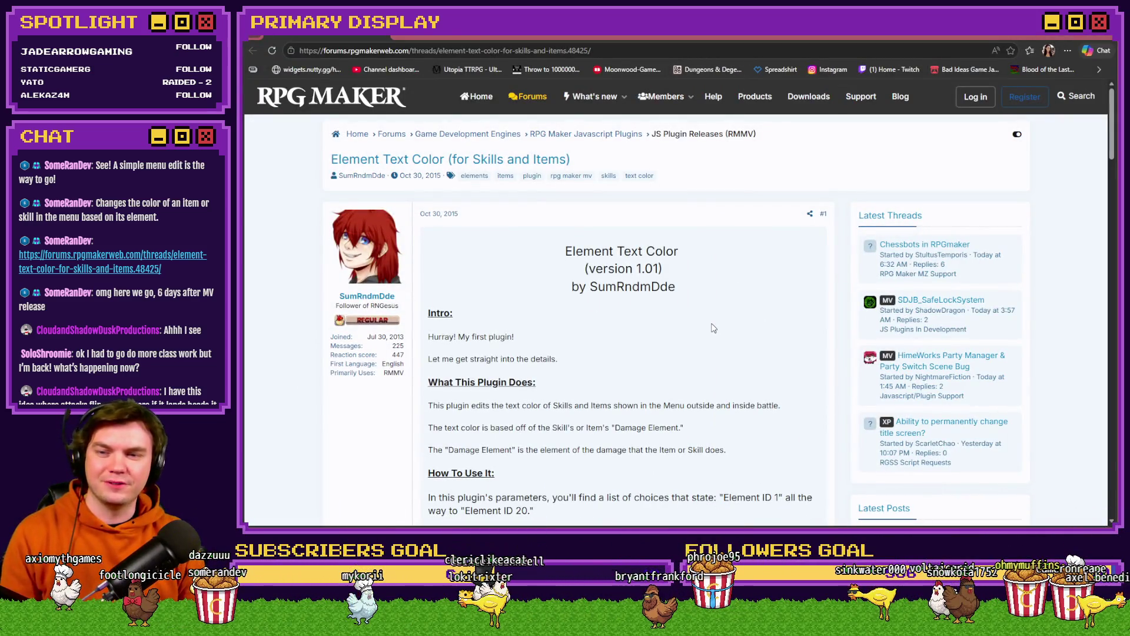
# Highlight the 'Hurray! My first plugin!' line and reveal the parameters and skill-element spoilers
pyautogui.tripleClick(545, 336)
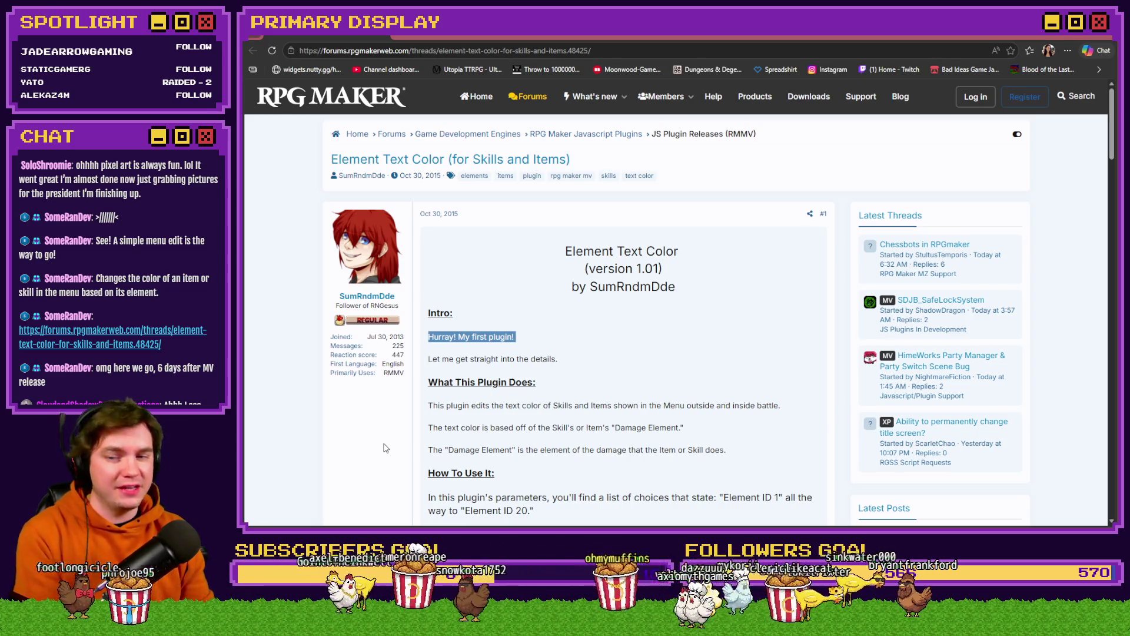
pyautogui.scroll(-6, 386, 448)
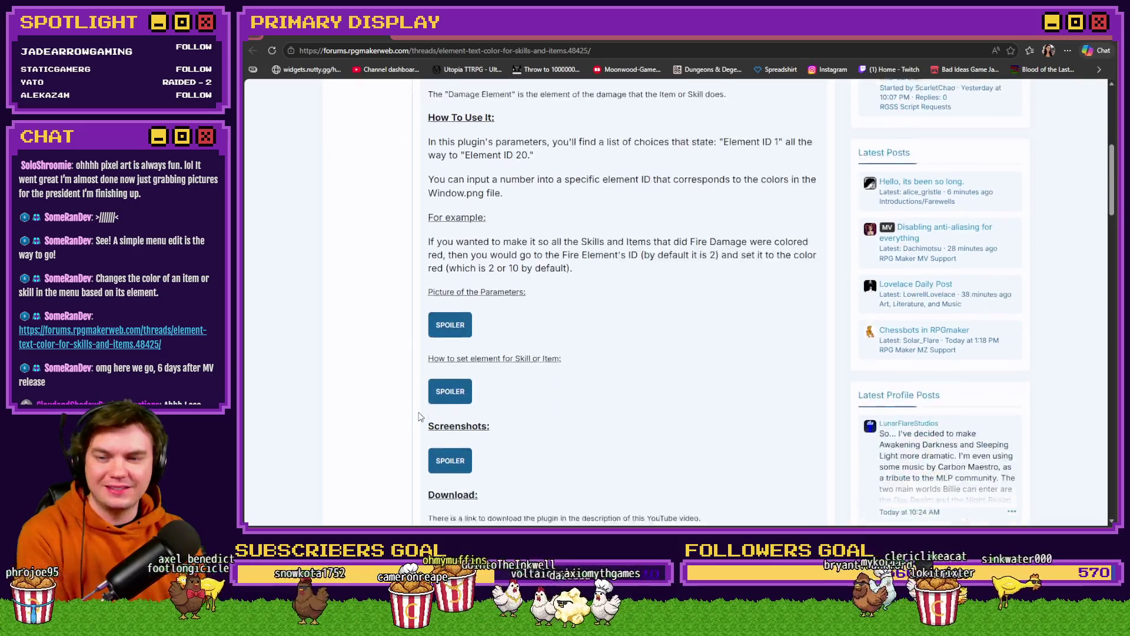
pyautogui.click(453, 321)
pyautogui.scroll(-6, 453, 321)
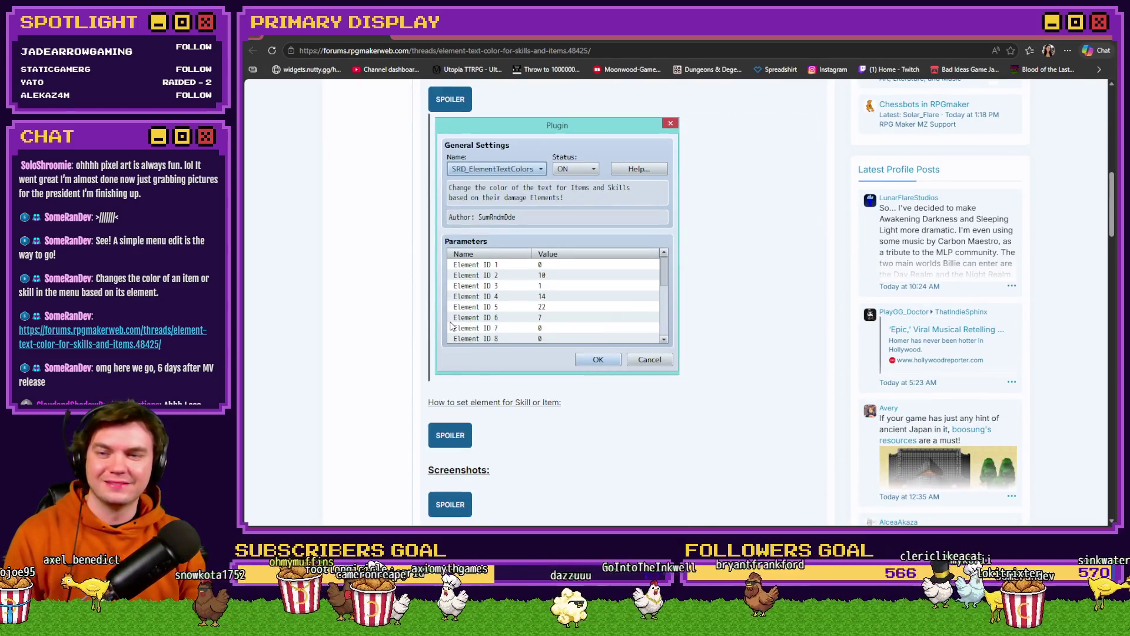
pyautogui.click(464, 282)
# Reveal the battle screenshots, then follow the Download section's trailer video link
pyautogui.scroll(-5, 458, 318)
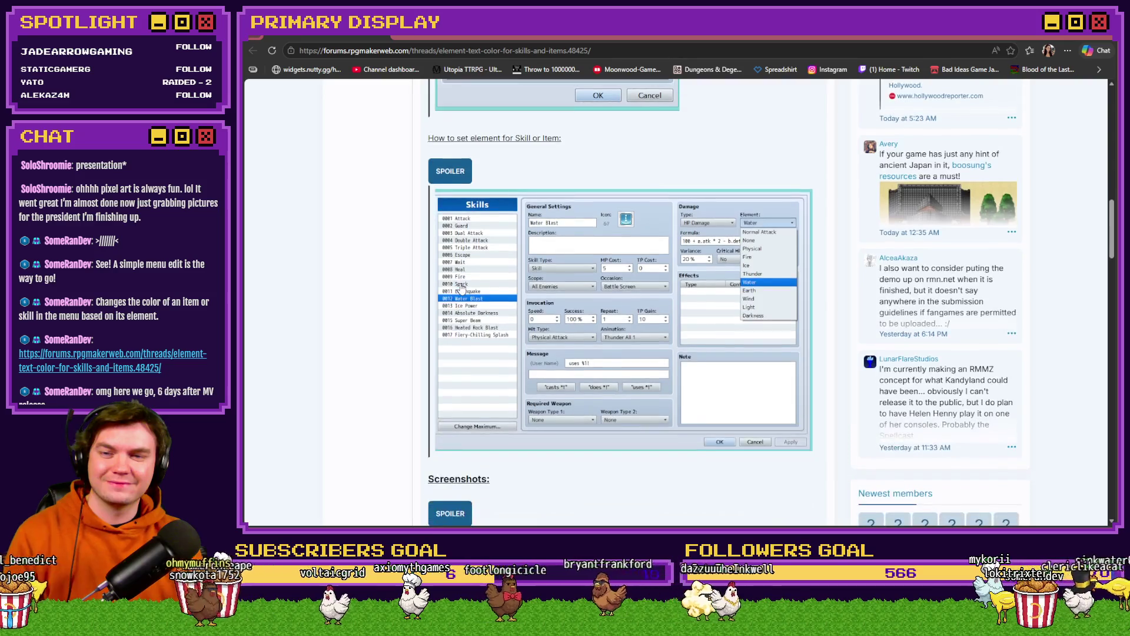
pyautogui.click(451, 354)
pyautogui.scroll(-5, 451, 354)
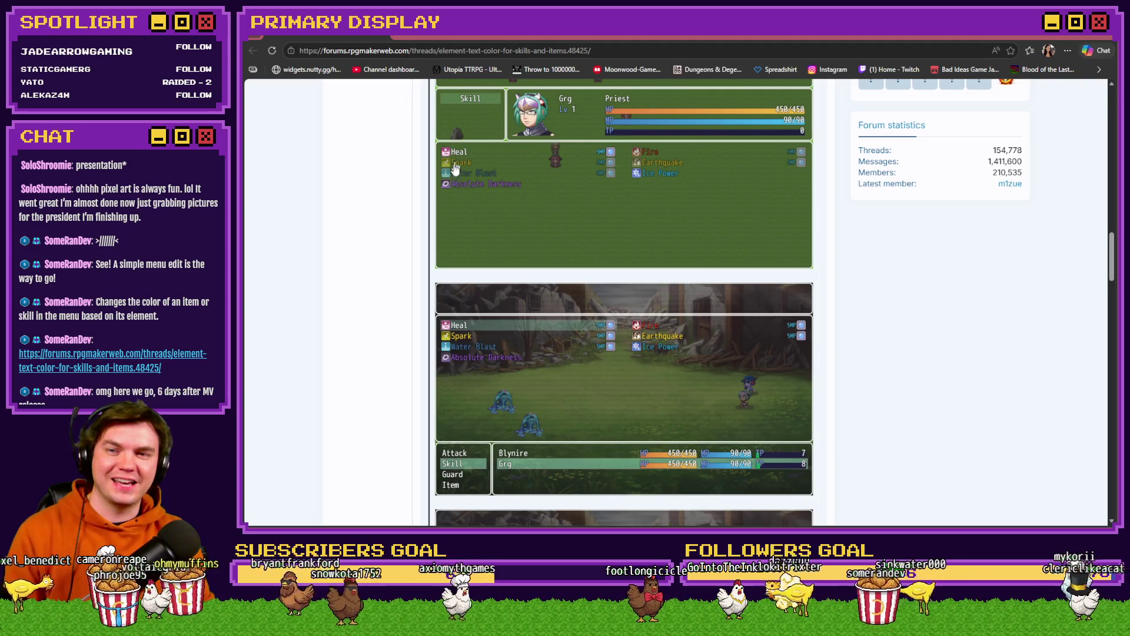
pyautogui.scroll(-8, 468, 231)
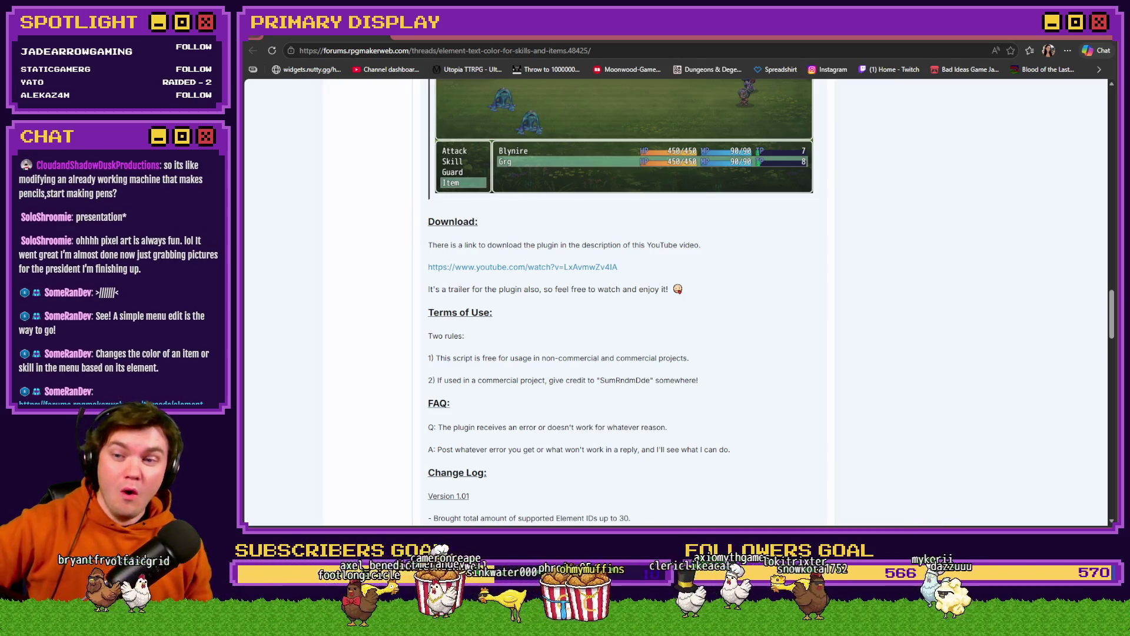
pyautogui.click(582, 270)
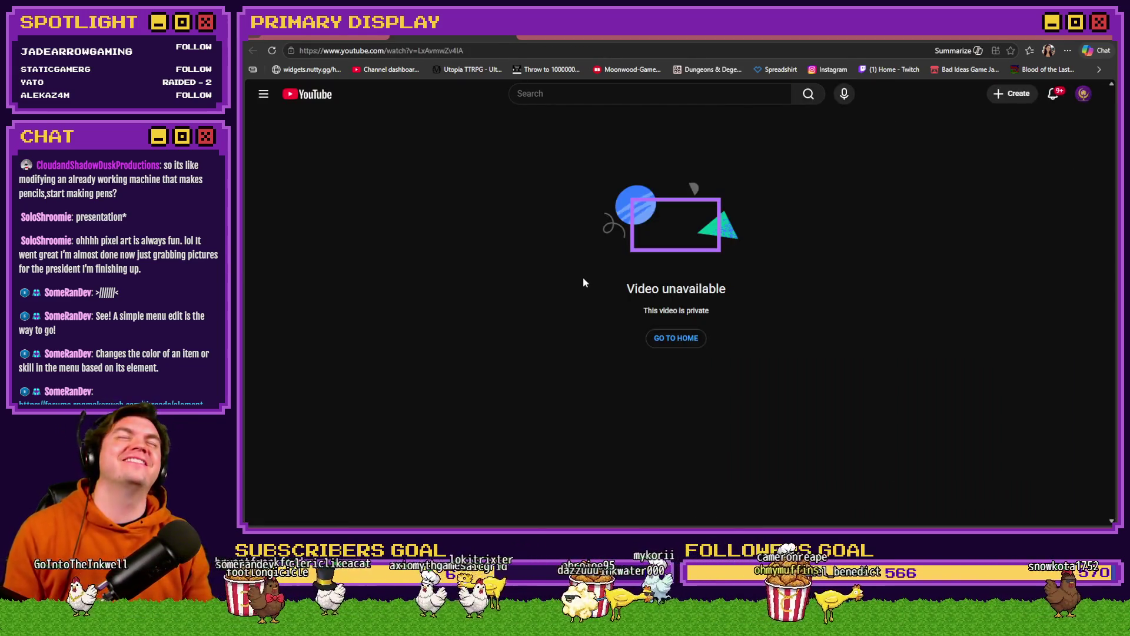
# Go back from the private YouTube video to the Element Text Color forum thread
pyautogui.hotkey('alt', 'Left')
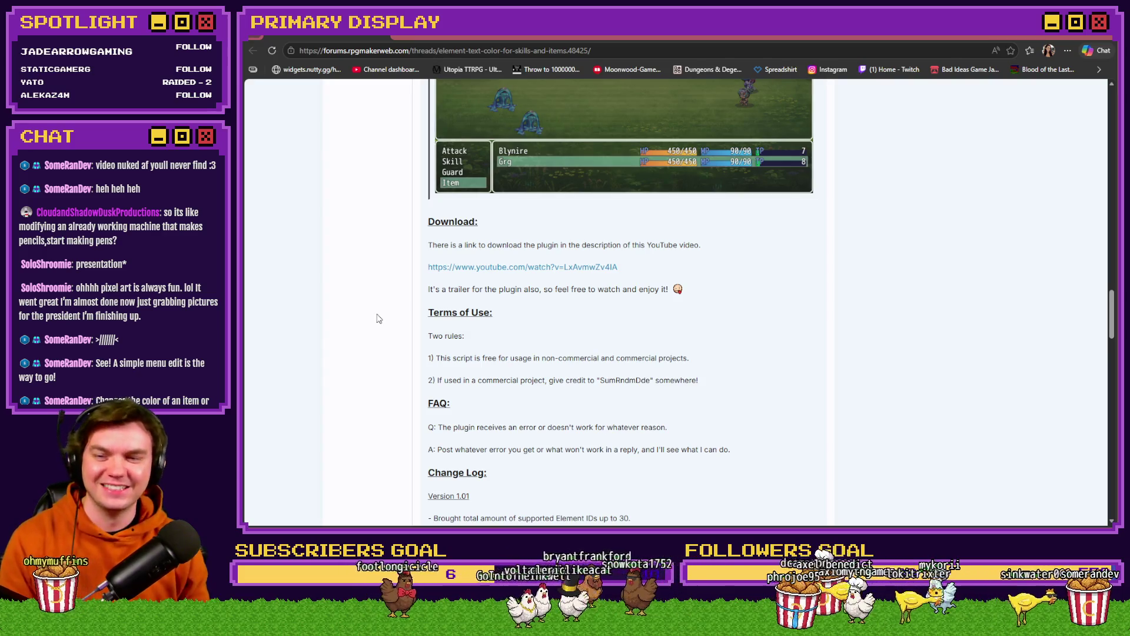
pyautogui.scroll(-1, 536, 229)
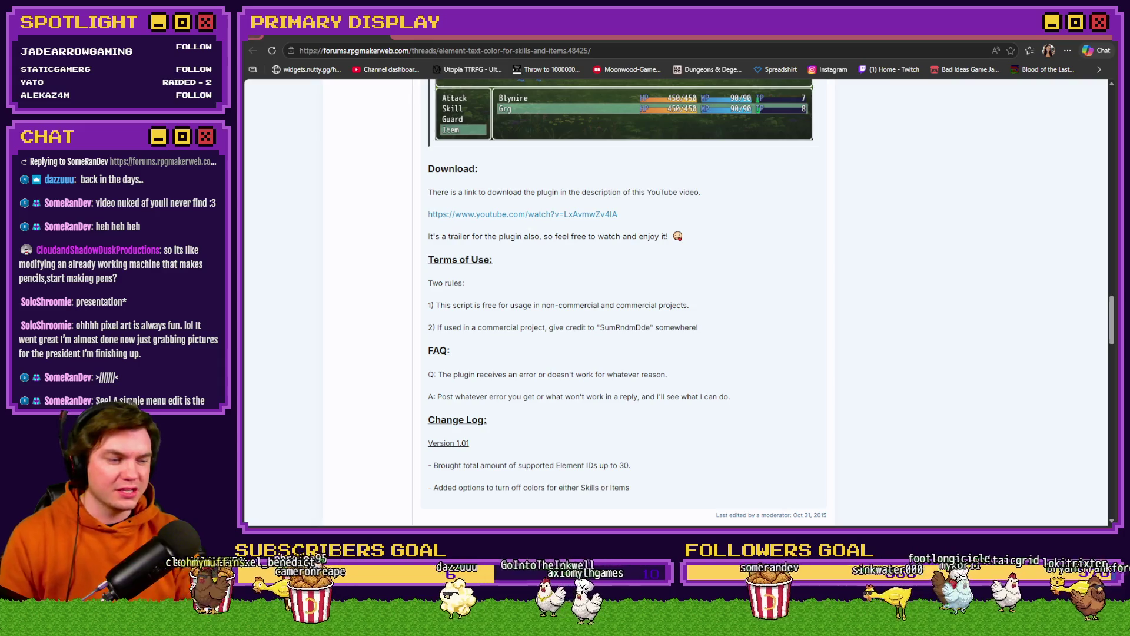
pyautogui.scroll(5, 478, 235)
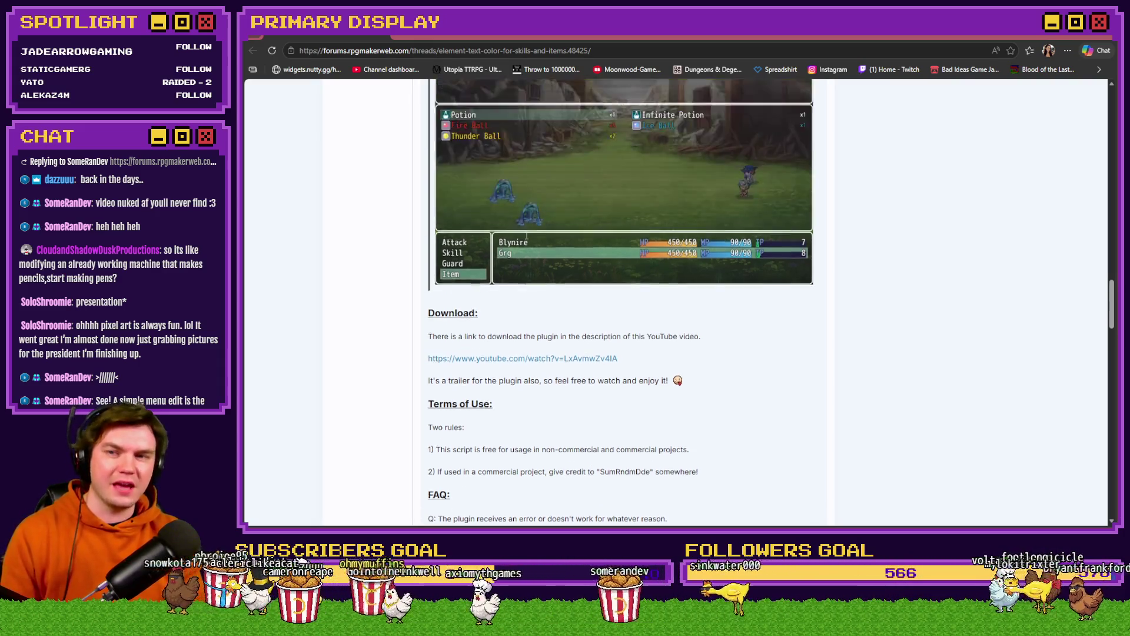
pyautogui.scroll(3, 464, 289)
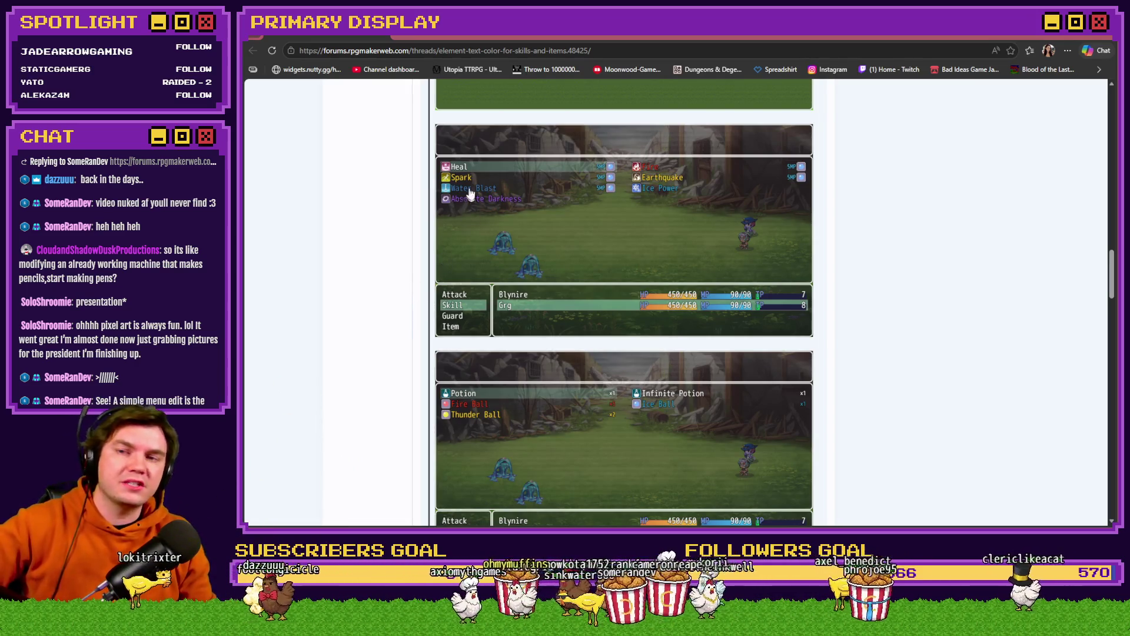
pyautogui.scroll(2, 394, 262)
pyautogui.scroll(3, 387, 275)
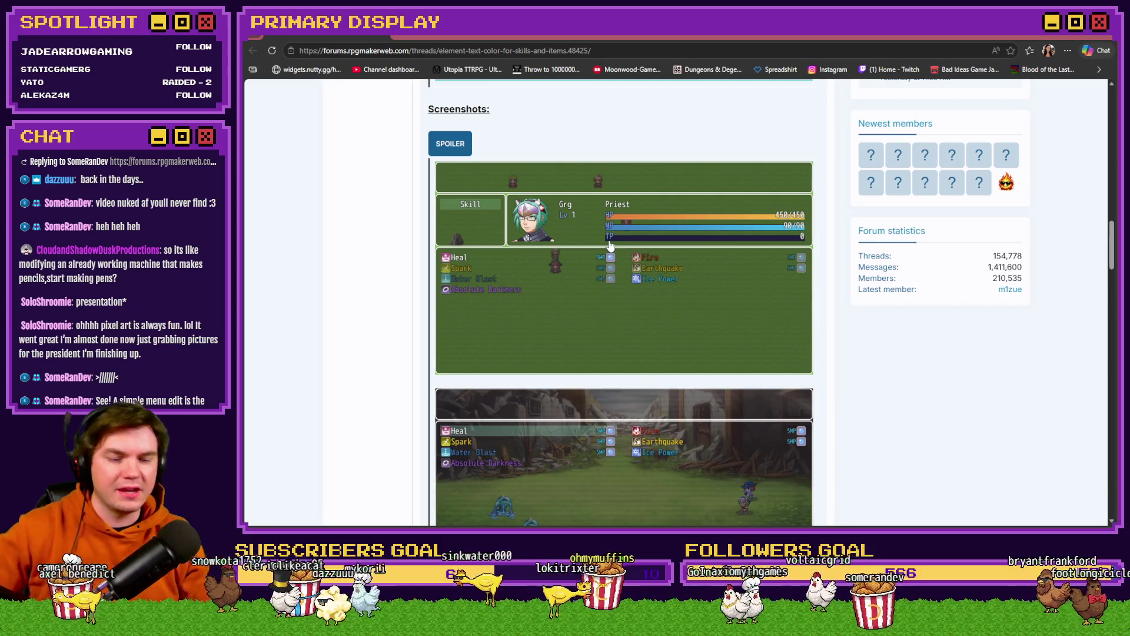
pyautogui.scroll(-10, 408, 325)
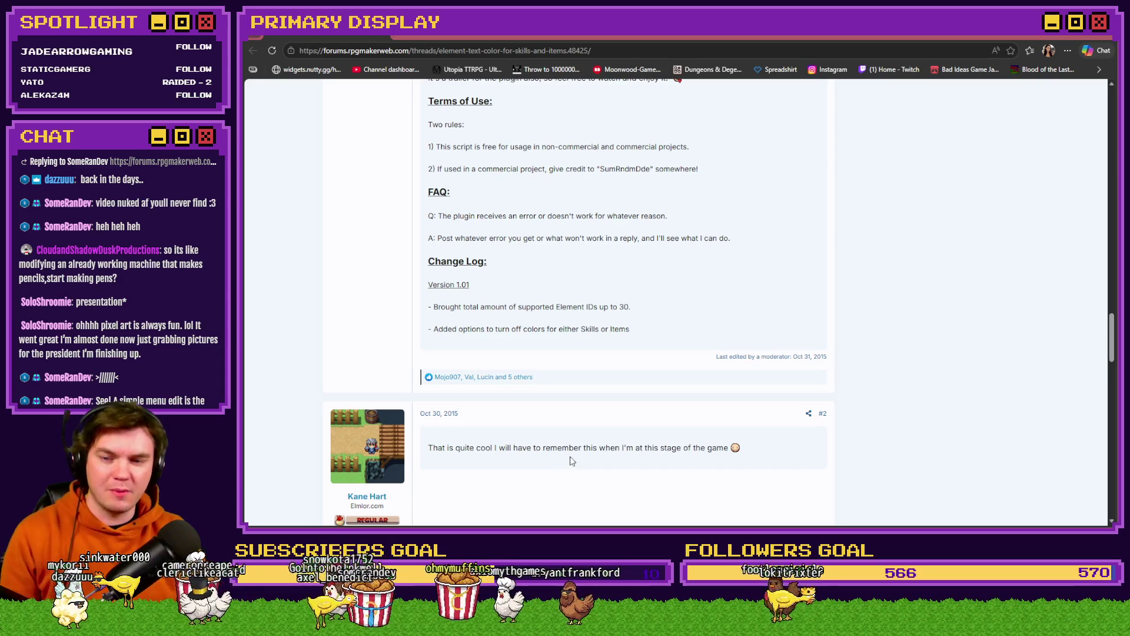
pyautogui.scroll(-15, 657, 459)
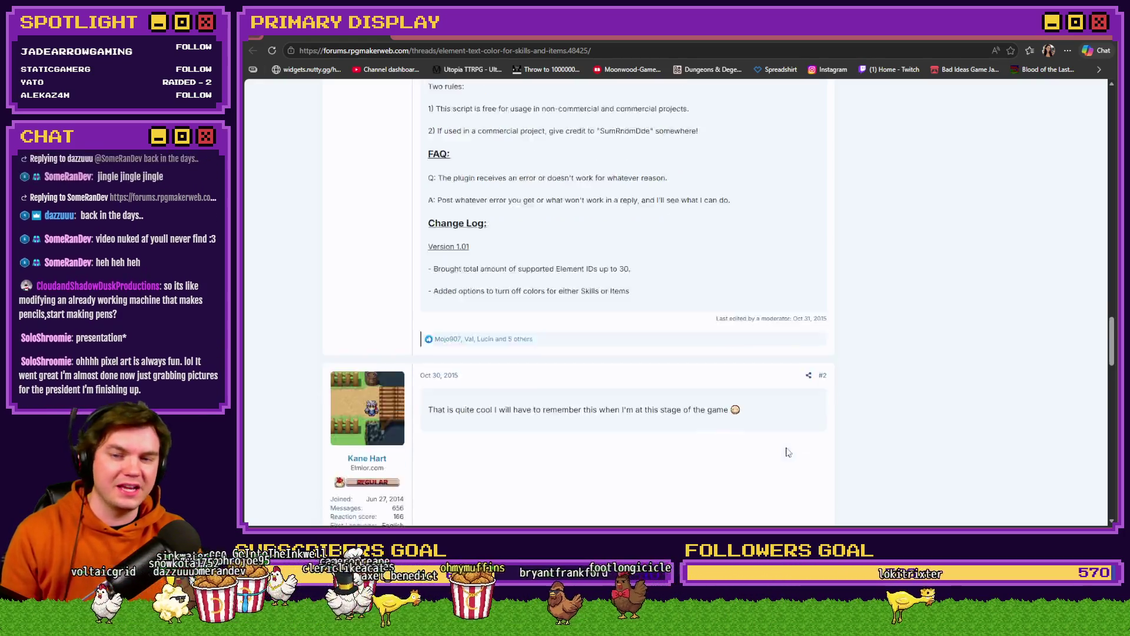
pyautogui.scroll(-7, 790, 449)
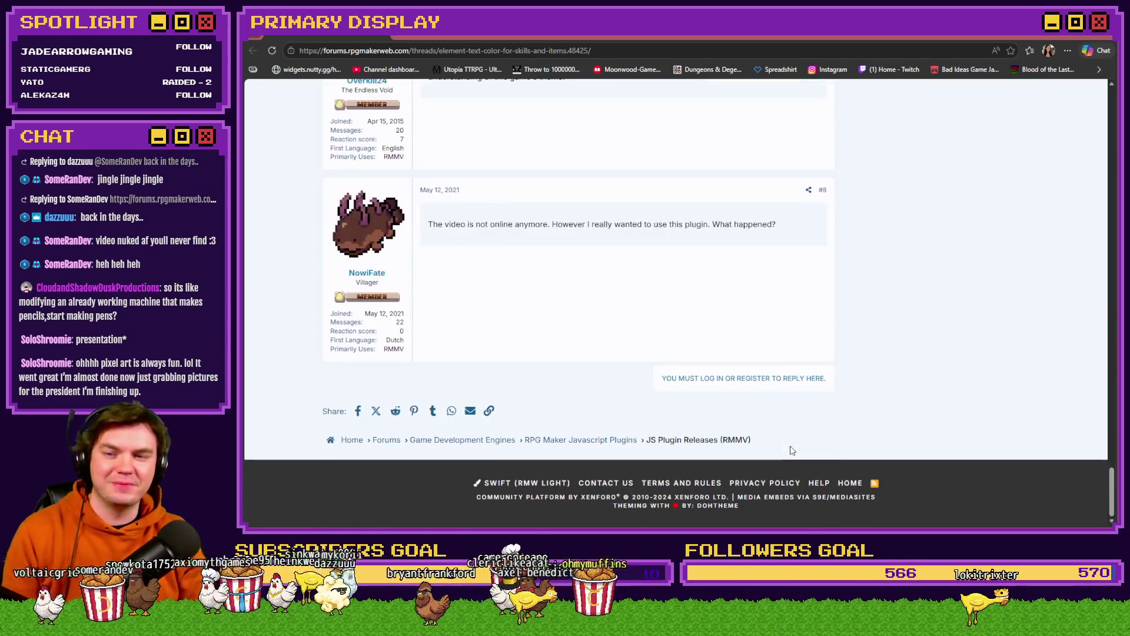
pyautogui.scroll(6, 790, 450)
pyautogui.scroll(5, 792, 450)
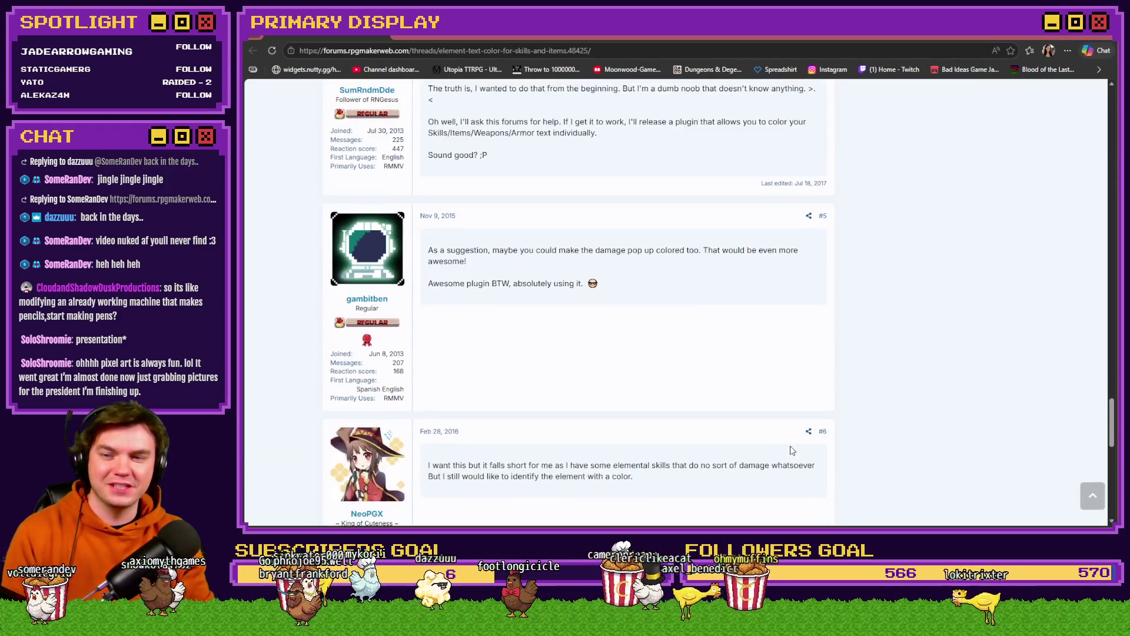
pyautogui.scroll(7, 791, 452)
pyautogui.scroll(15, 790, 452)
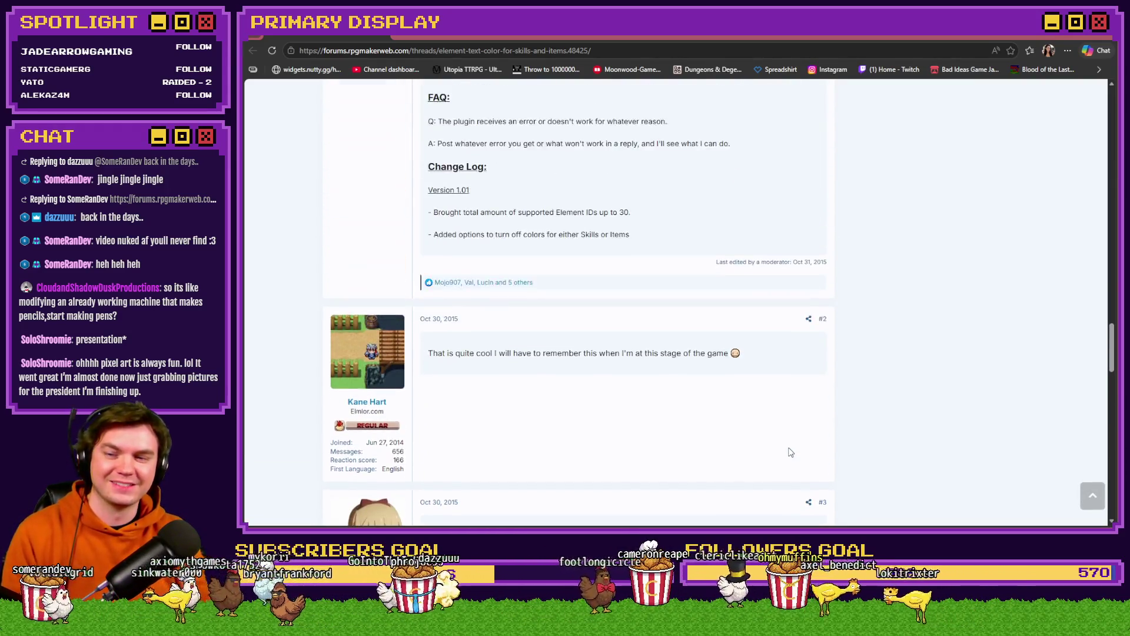
pyautogui.scroll(10, 789, 453)
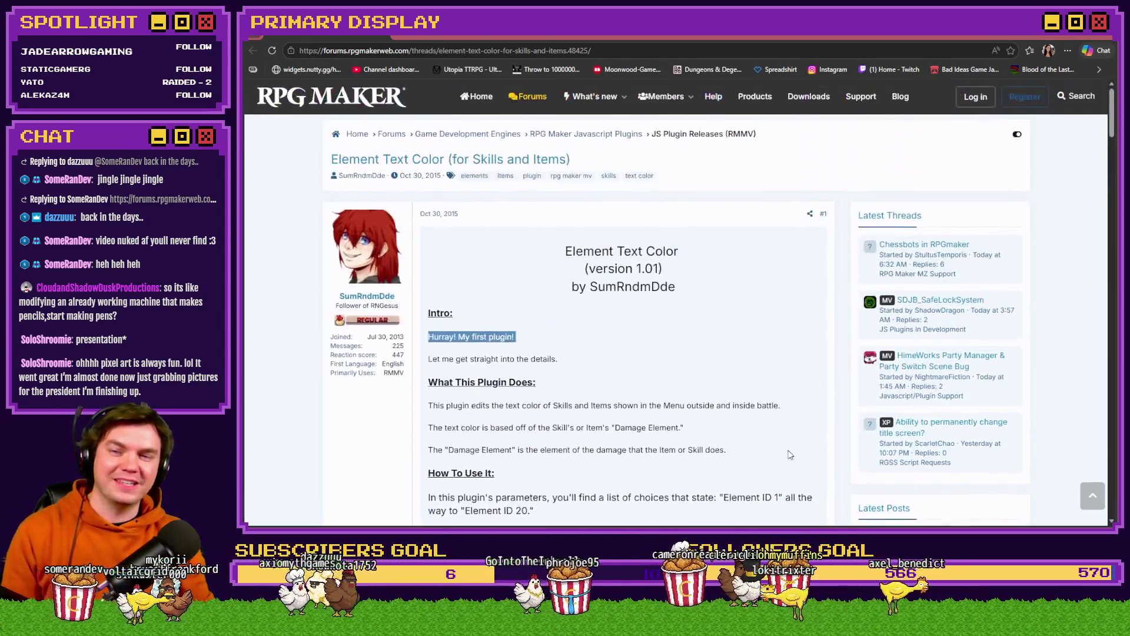